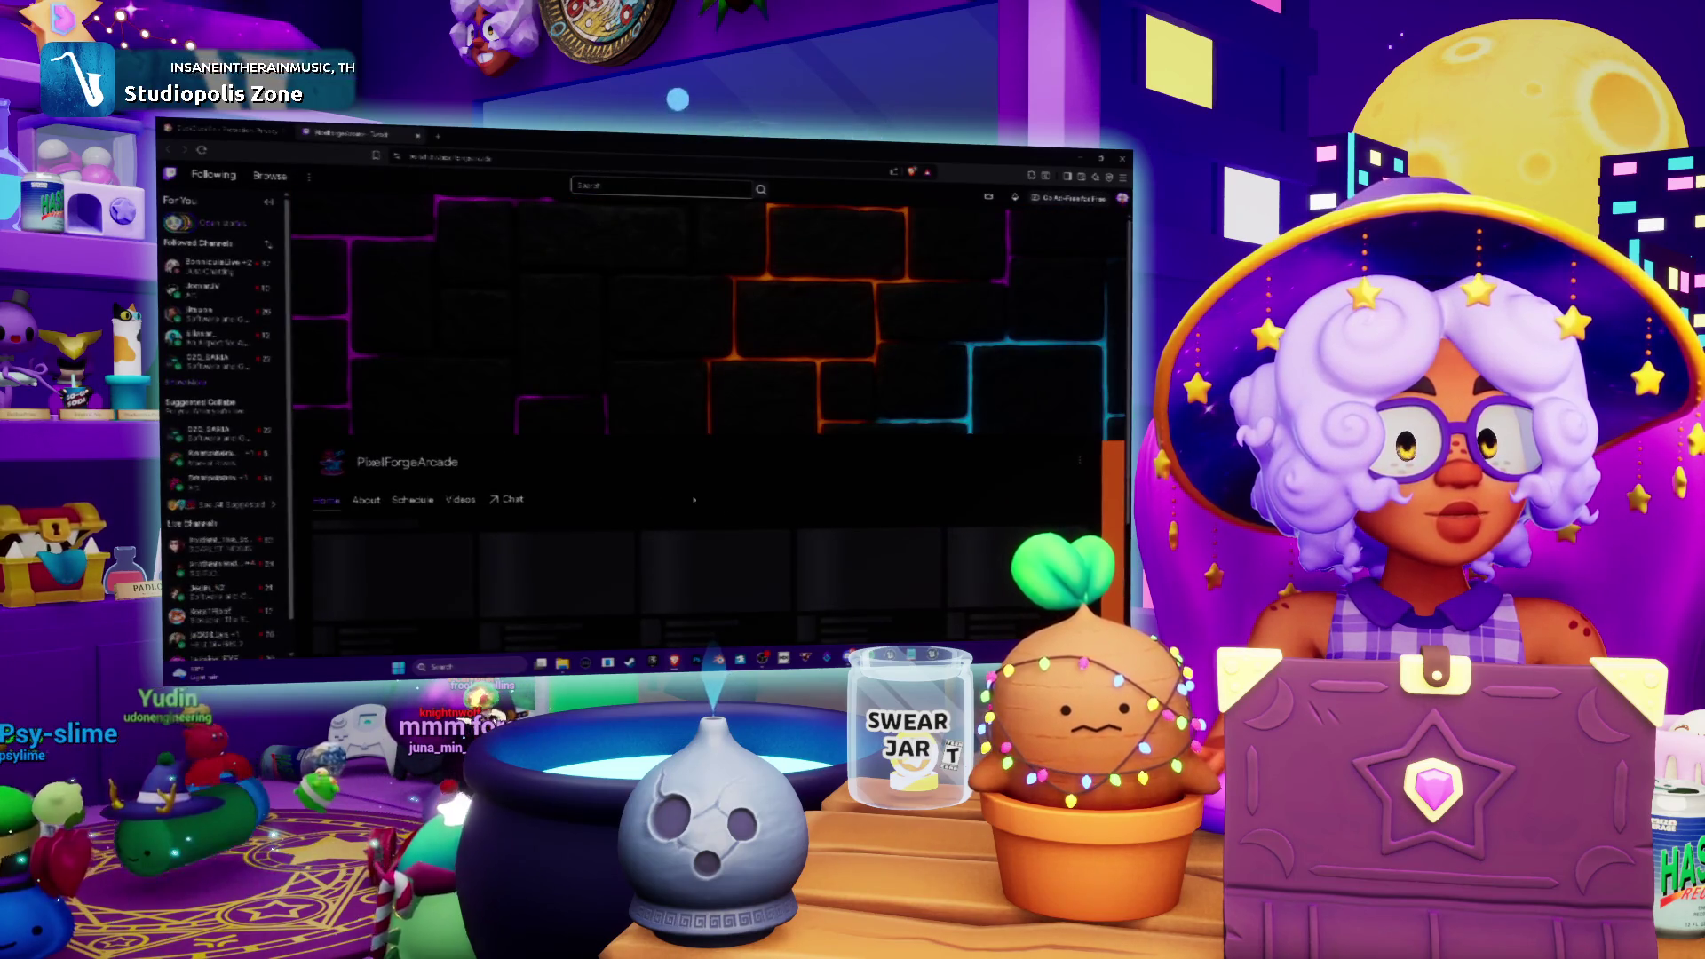
# - Scroll down the Twitch channel page shown on the virtual monitor
pyautogui.scroll(-1, 710, 400)
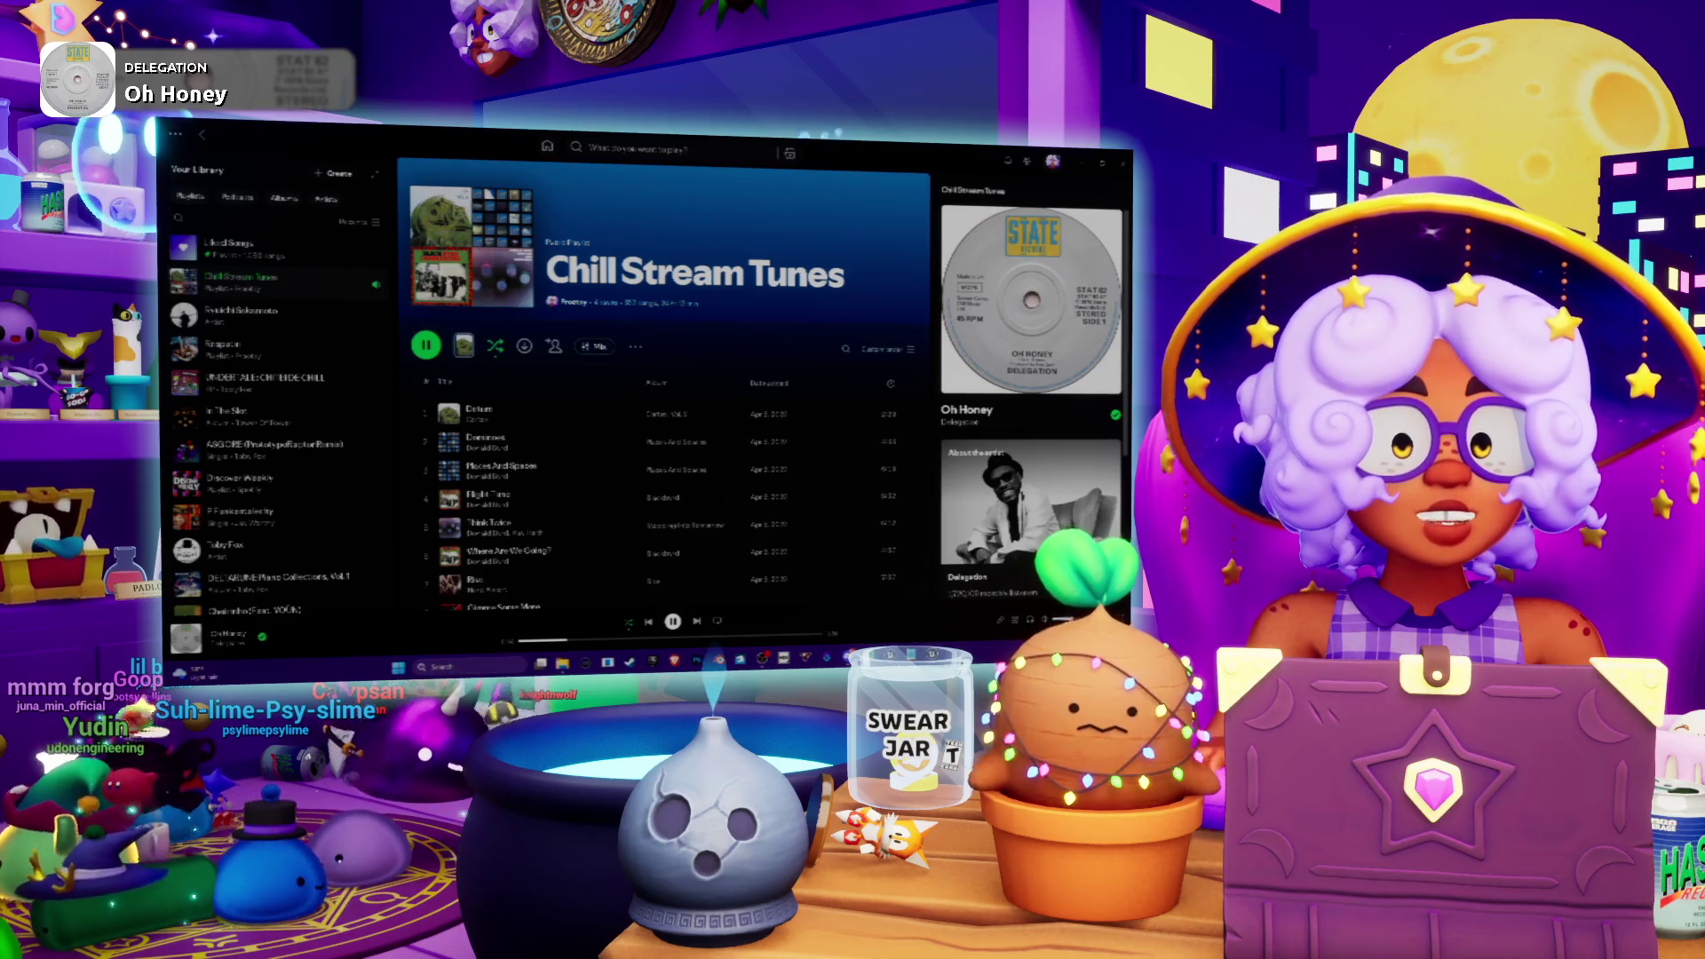
# - Switch the virtual monitor from Spotify to the Unreal Engine blueprint editor
pyautogui.hotkey('alt', 'Tab')
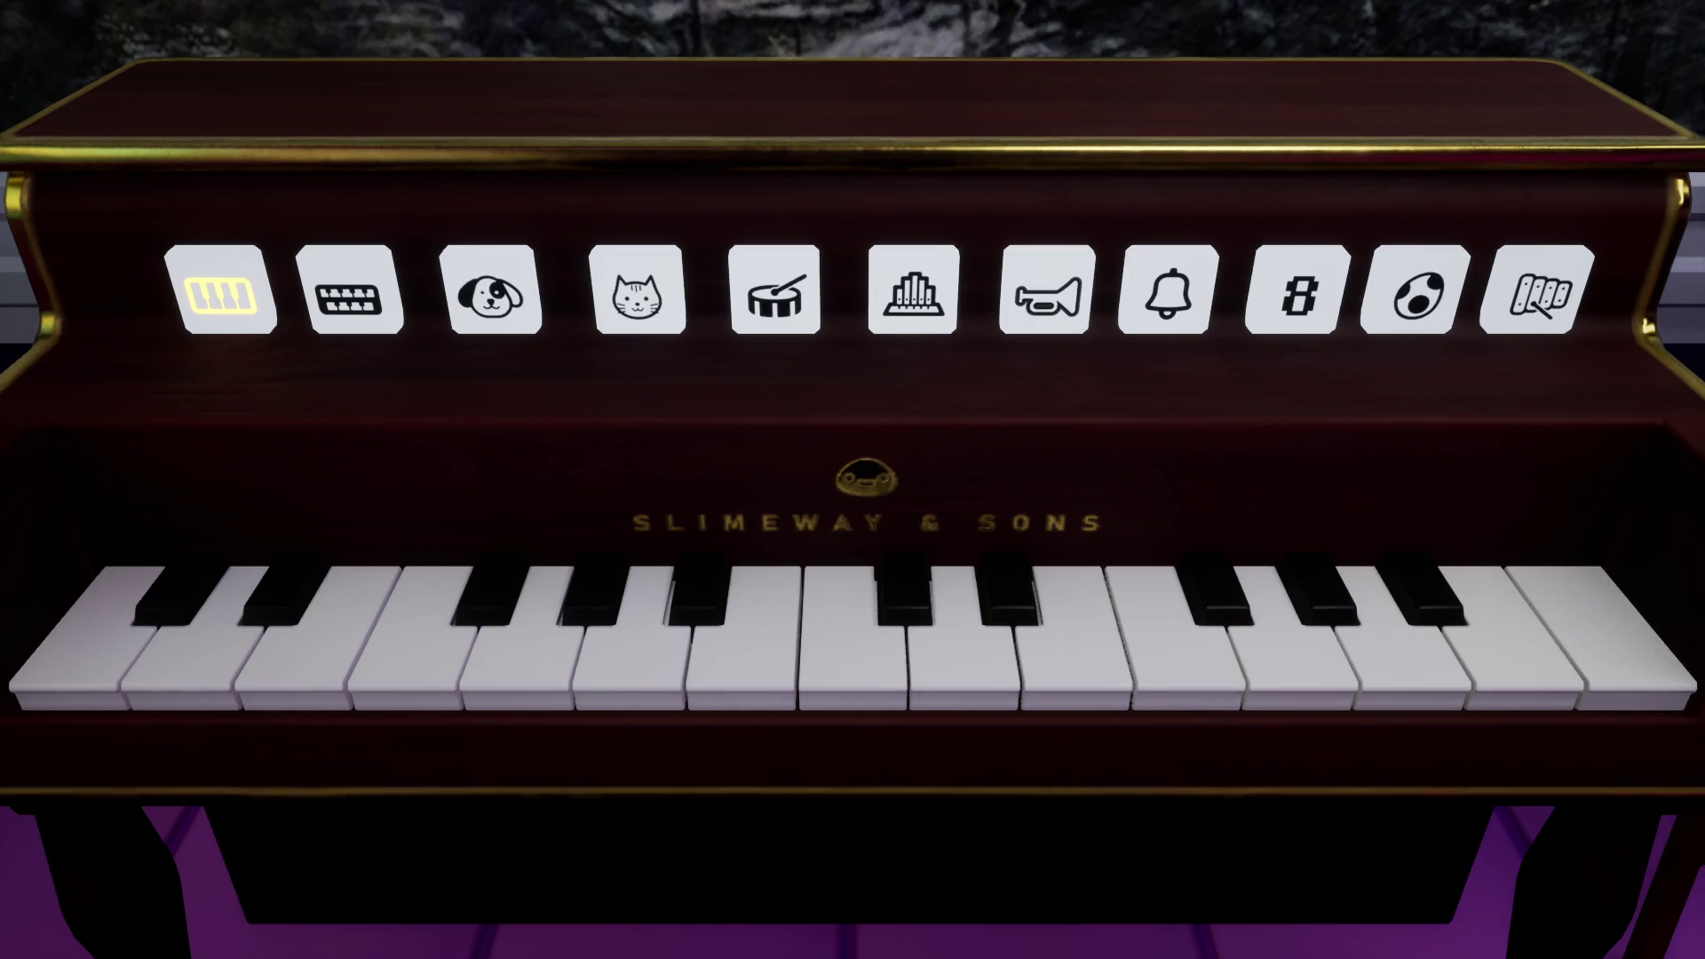
# - Switch the piano to drums, then organ, and play a high note and the lowest note twice
pyautogui.press('5')
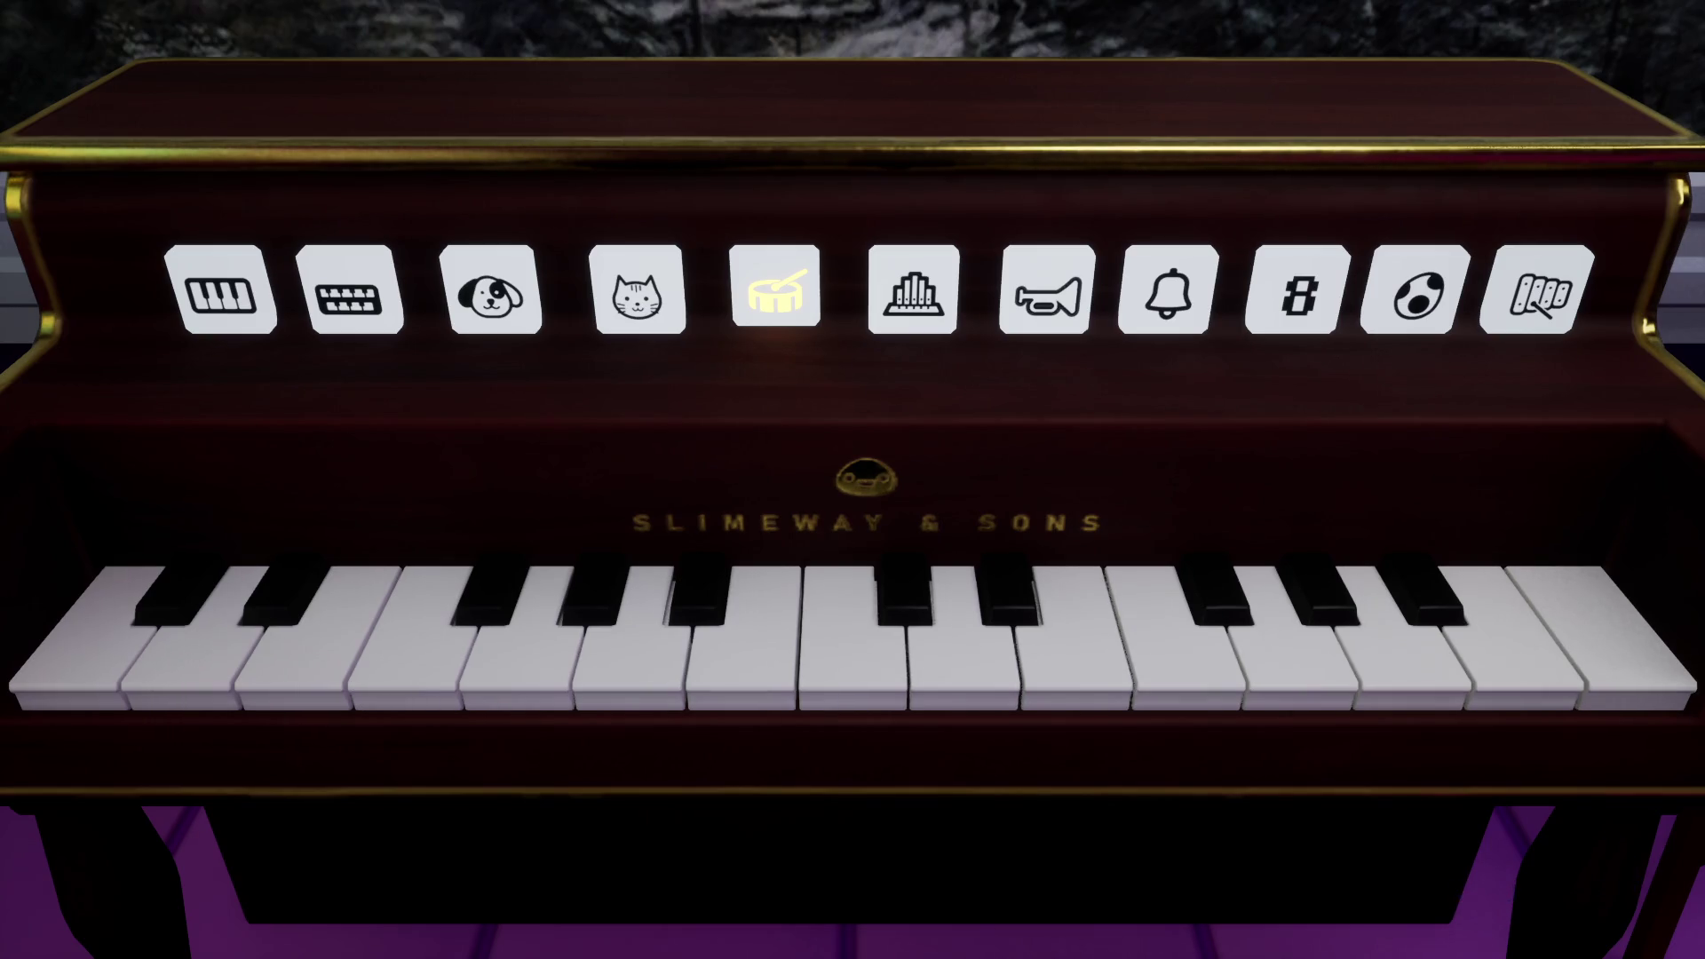
pyautogui.press('6')
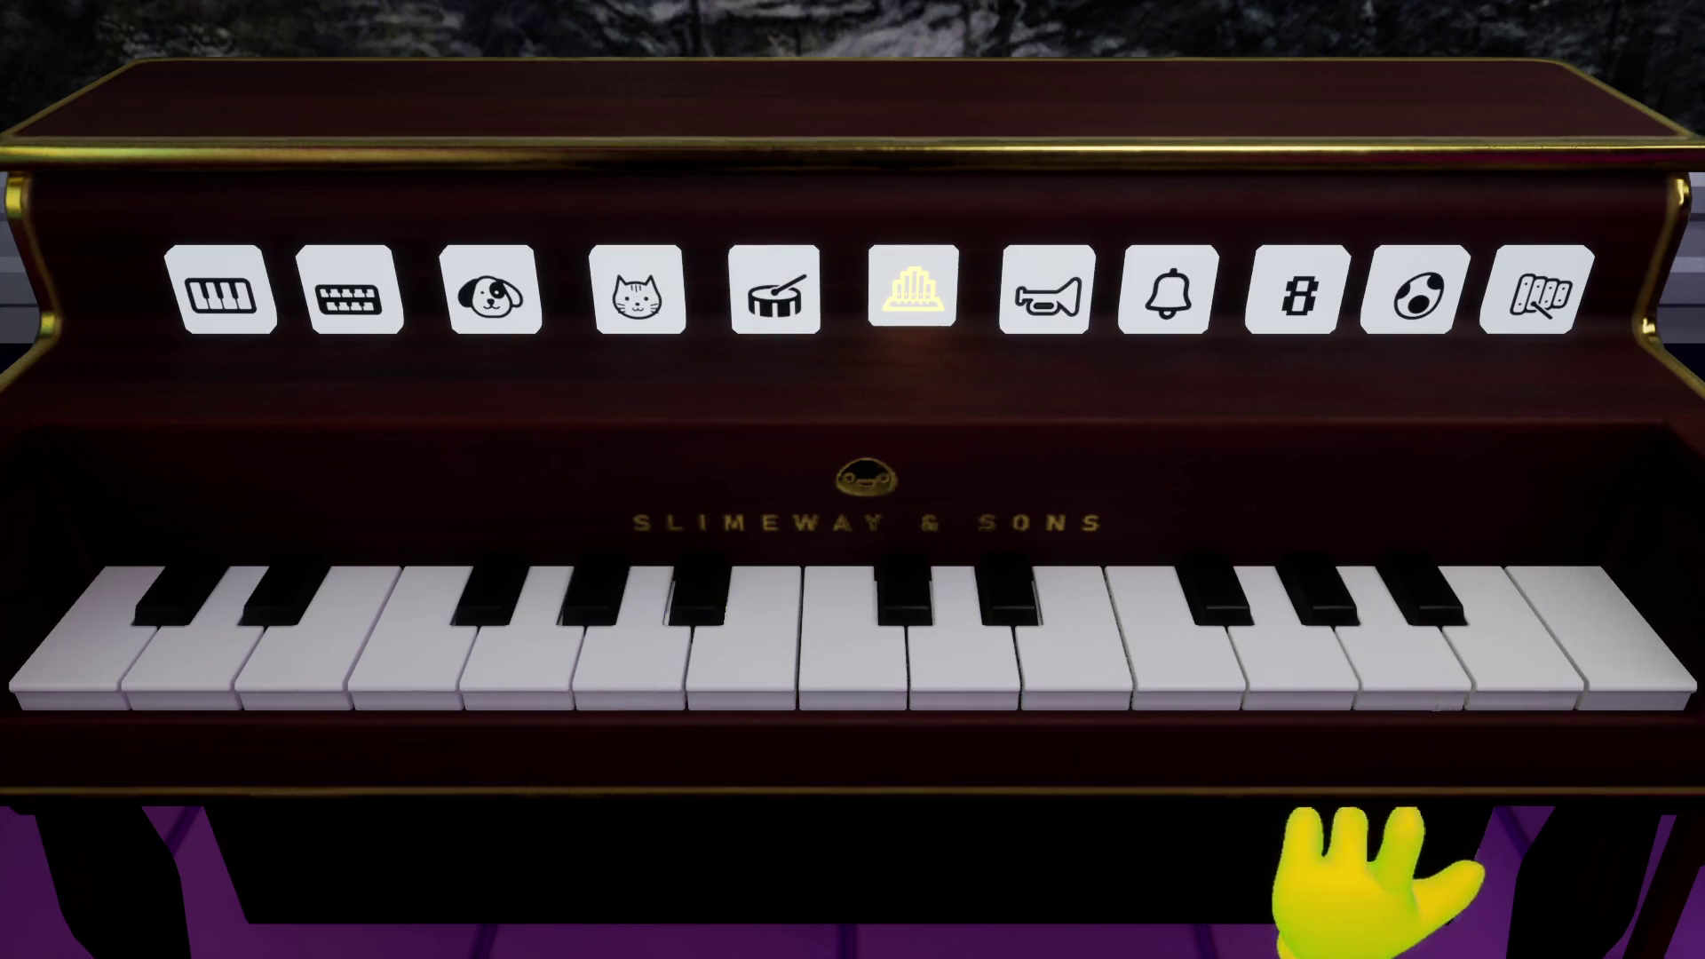
pyautogui.click(1523, 648)
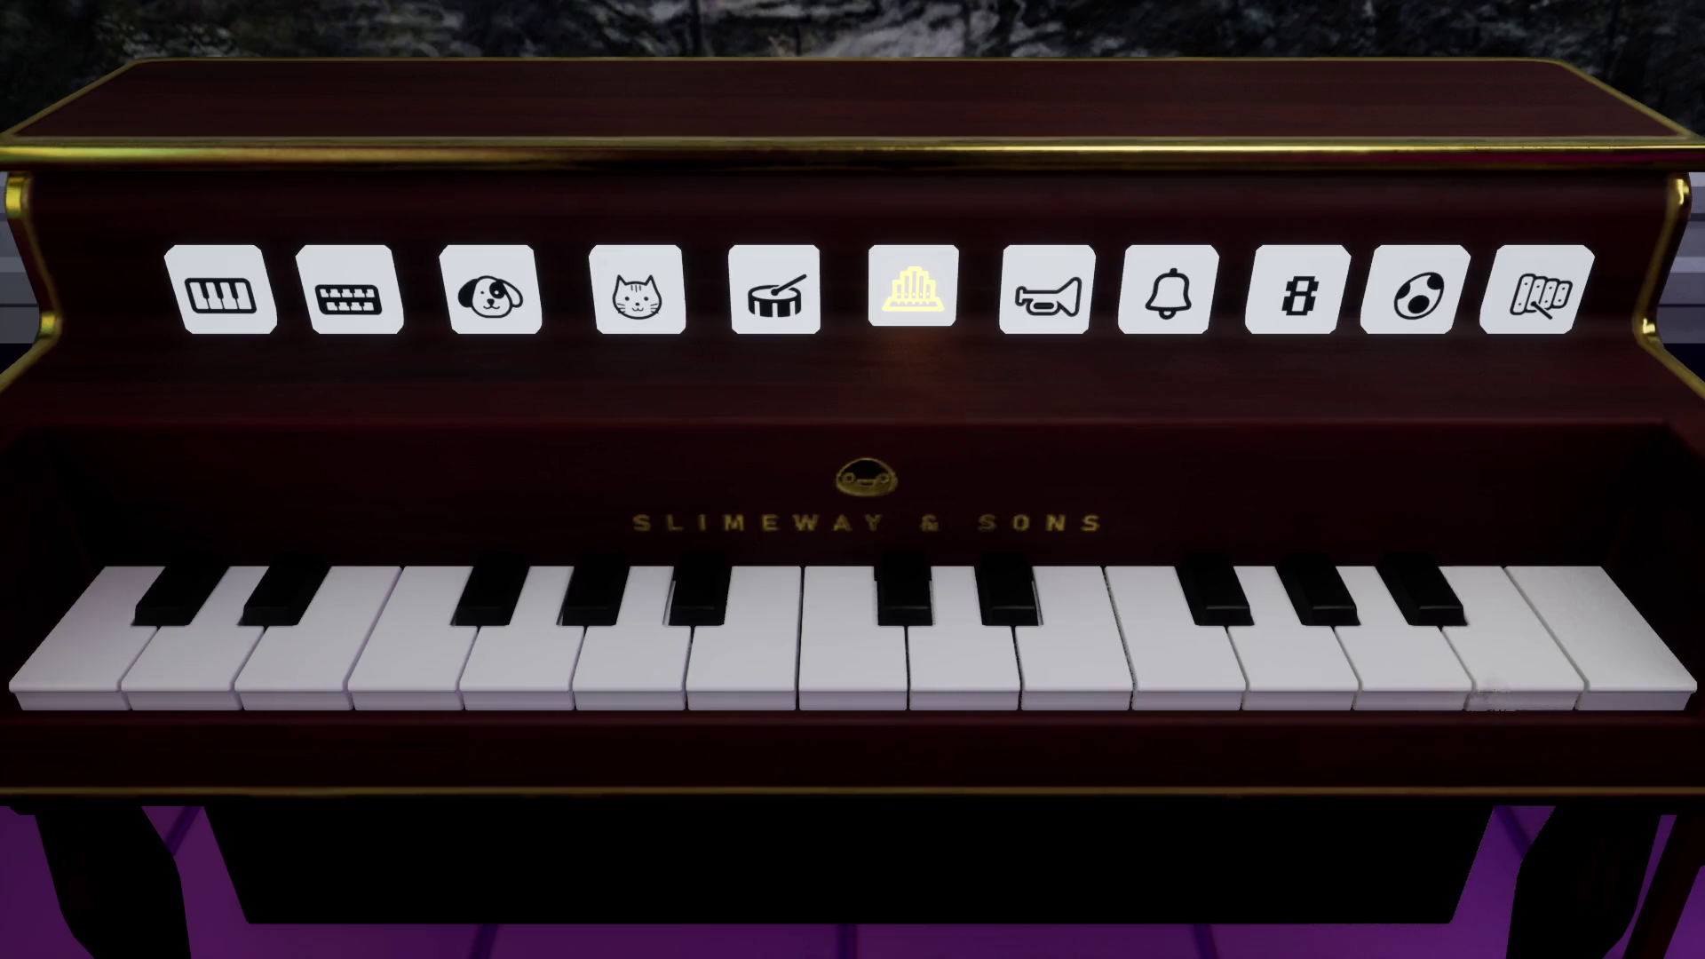
pyautogui.click(117, 657)
pyautogui.click(118, 657)
# - Switch to the xylophone sound and play one xylophone note twice
pyautogui.click(1532, 294)
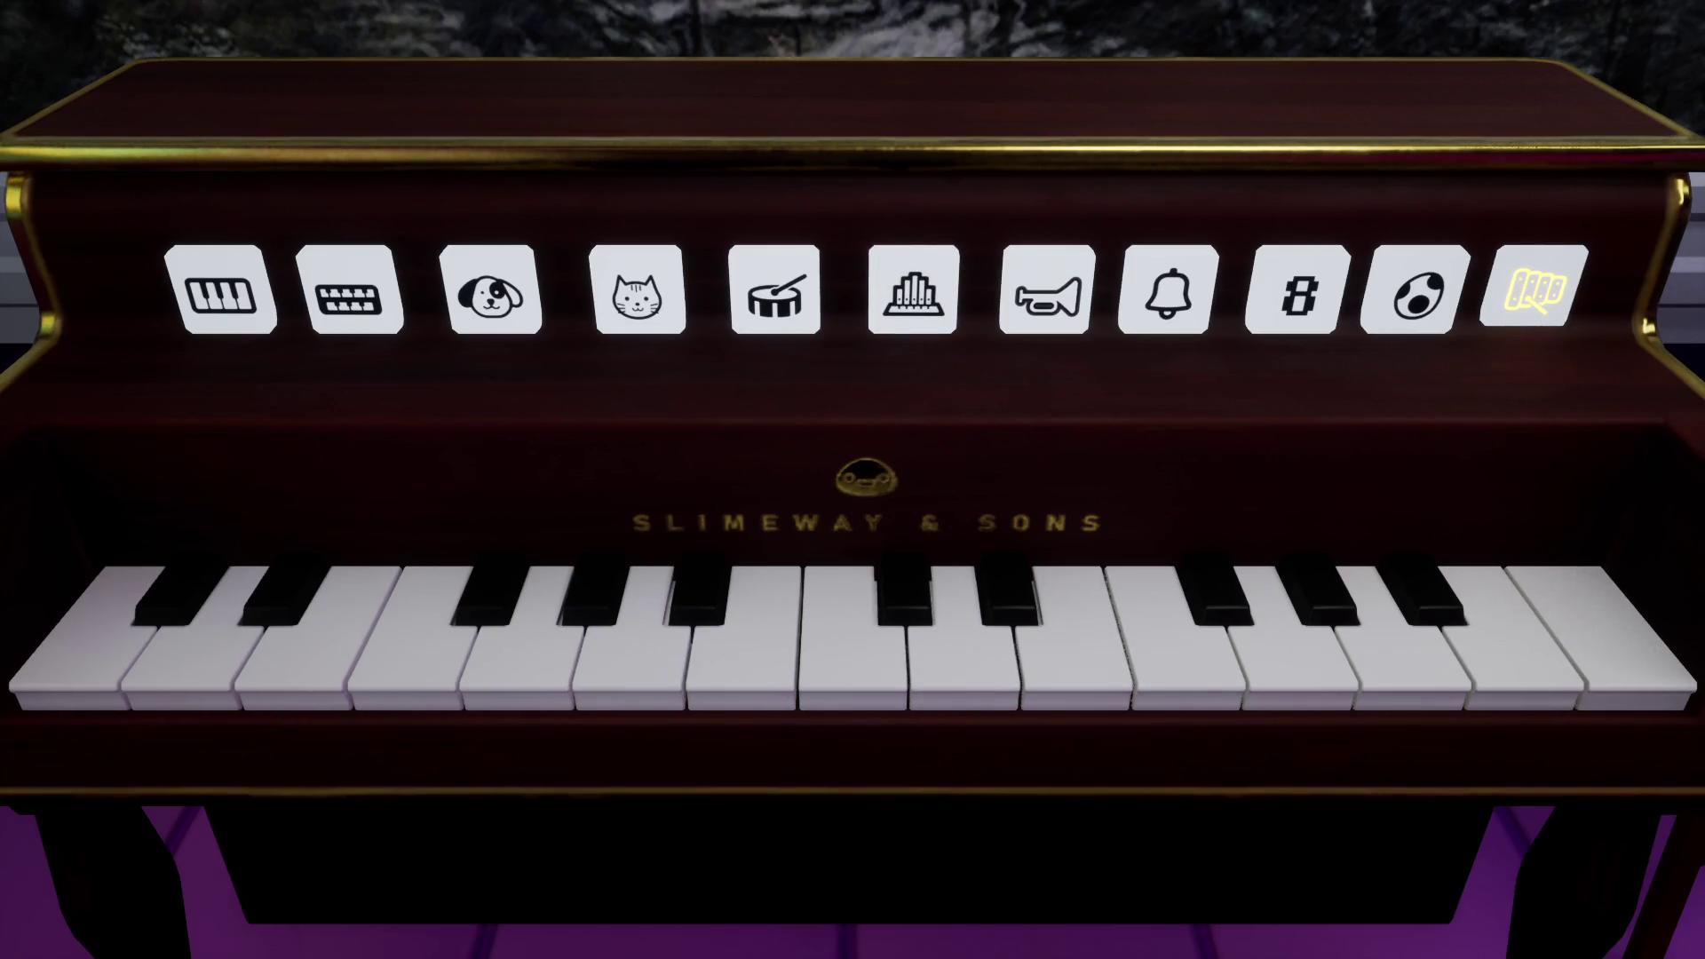
pyautogui.click(636, 654)
pyautogui.click(636, 655)
# - Switch to trumpet and play rising trumpet phrases, ending on the highest note
pyautogui.click(1047, 293)
pyautogui.click(1077, 655)
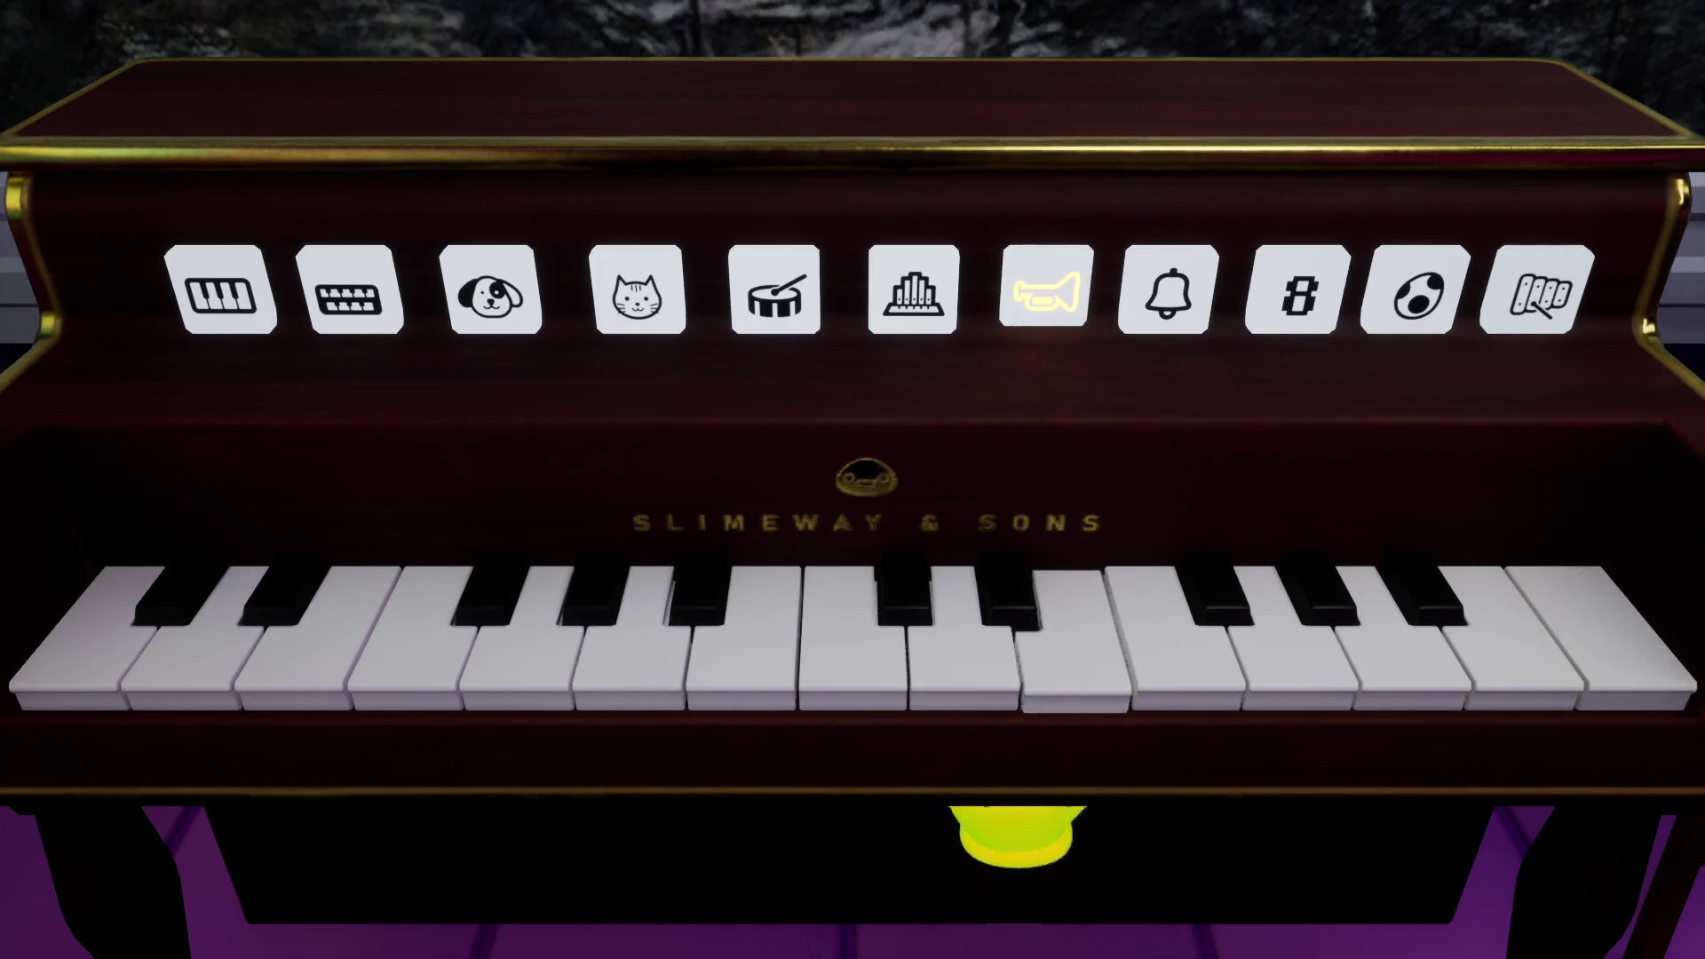
pyautogui.click(1188, 655)
pyautogui.click(1301, 654)
pyautogui.click(1103, 654)
pyautogui.click(1188, 654)
pyautogui.click(1301, 654)
pyautogui.click(1191, 647)
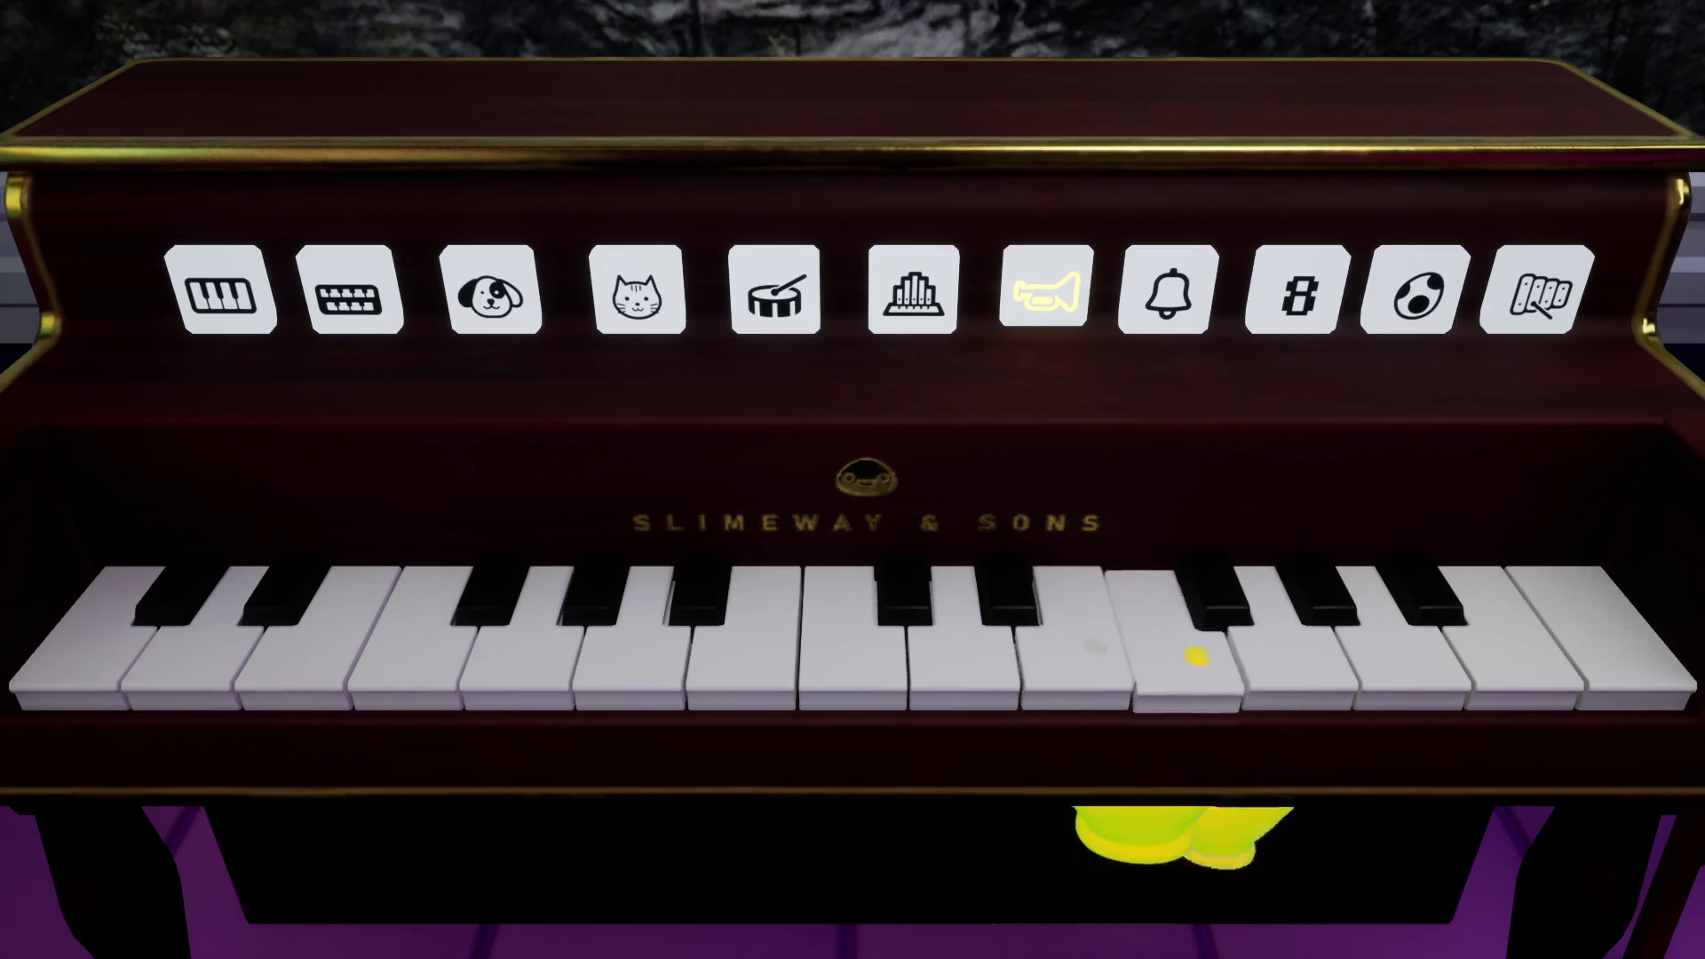
pyautogui.click(871, 647)
pyautogui.click(1496, 647)
pyautogui.click(1602, 633)
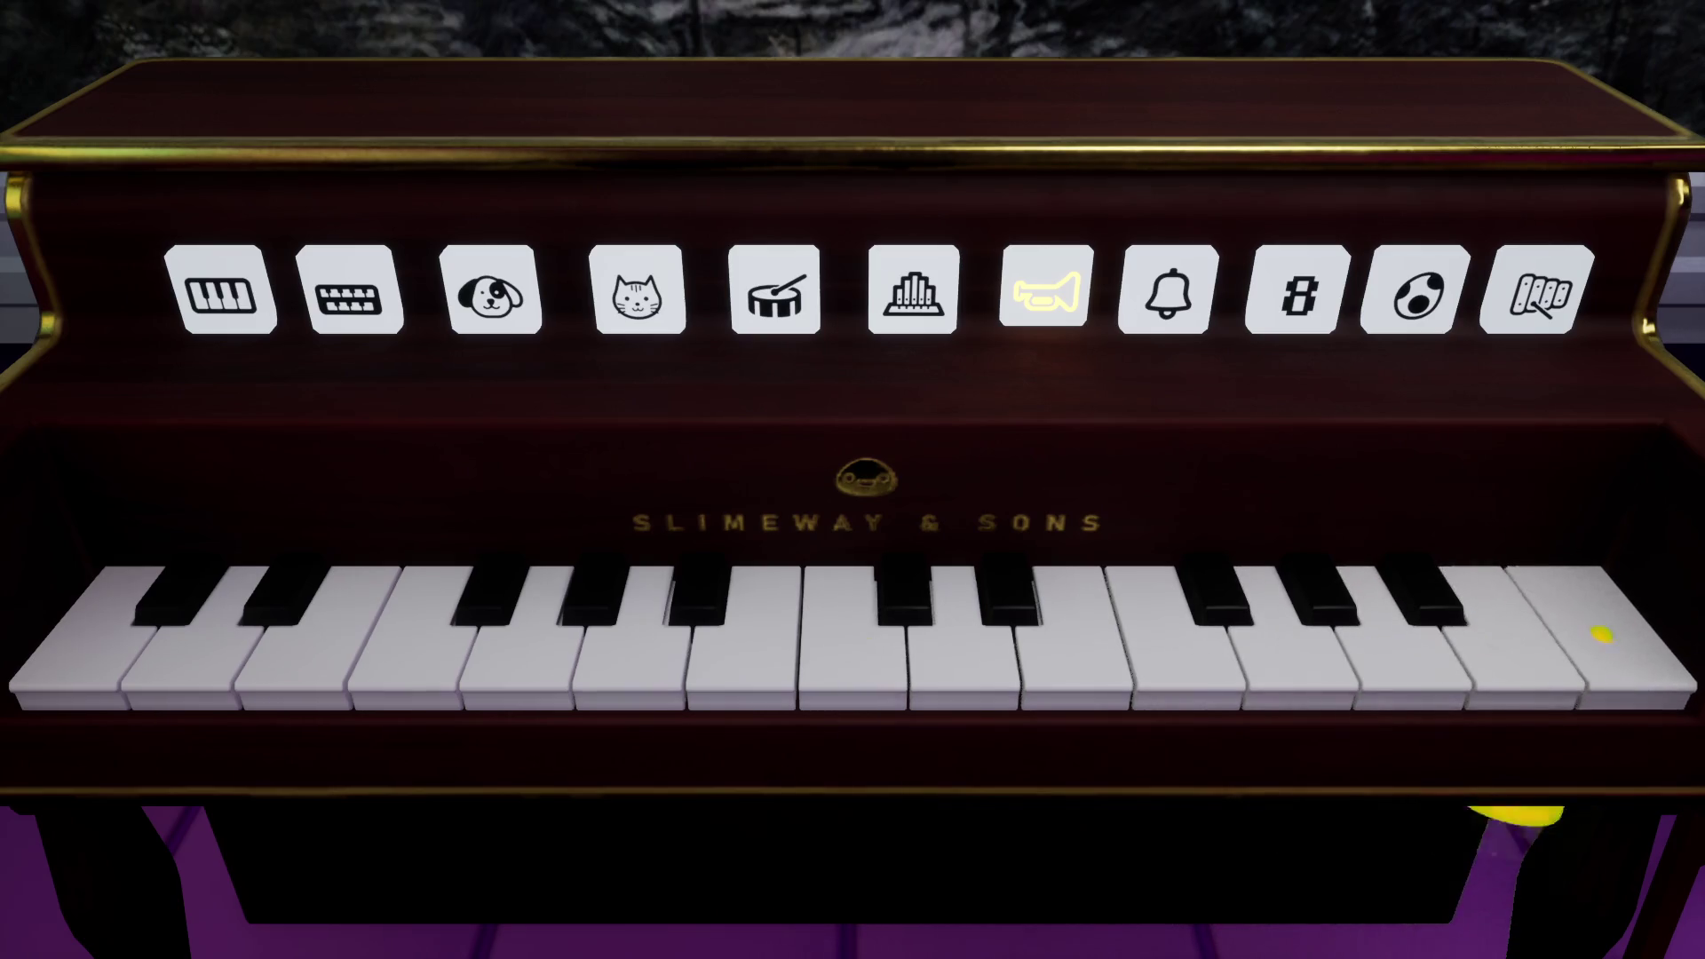
# - Switch back to drums and play drum hits moving down to the lowest key
pyautogui.click(774, 311)
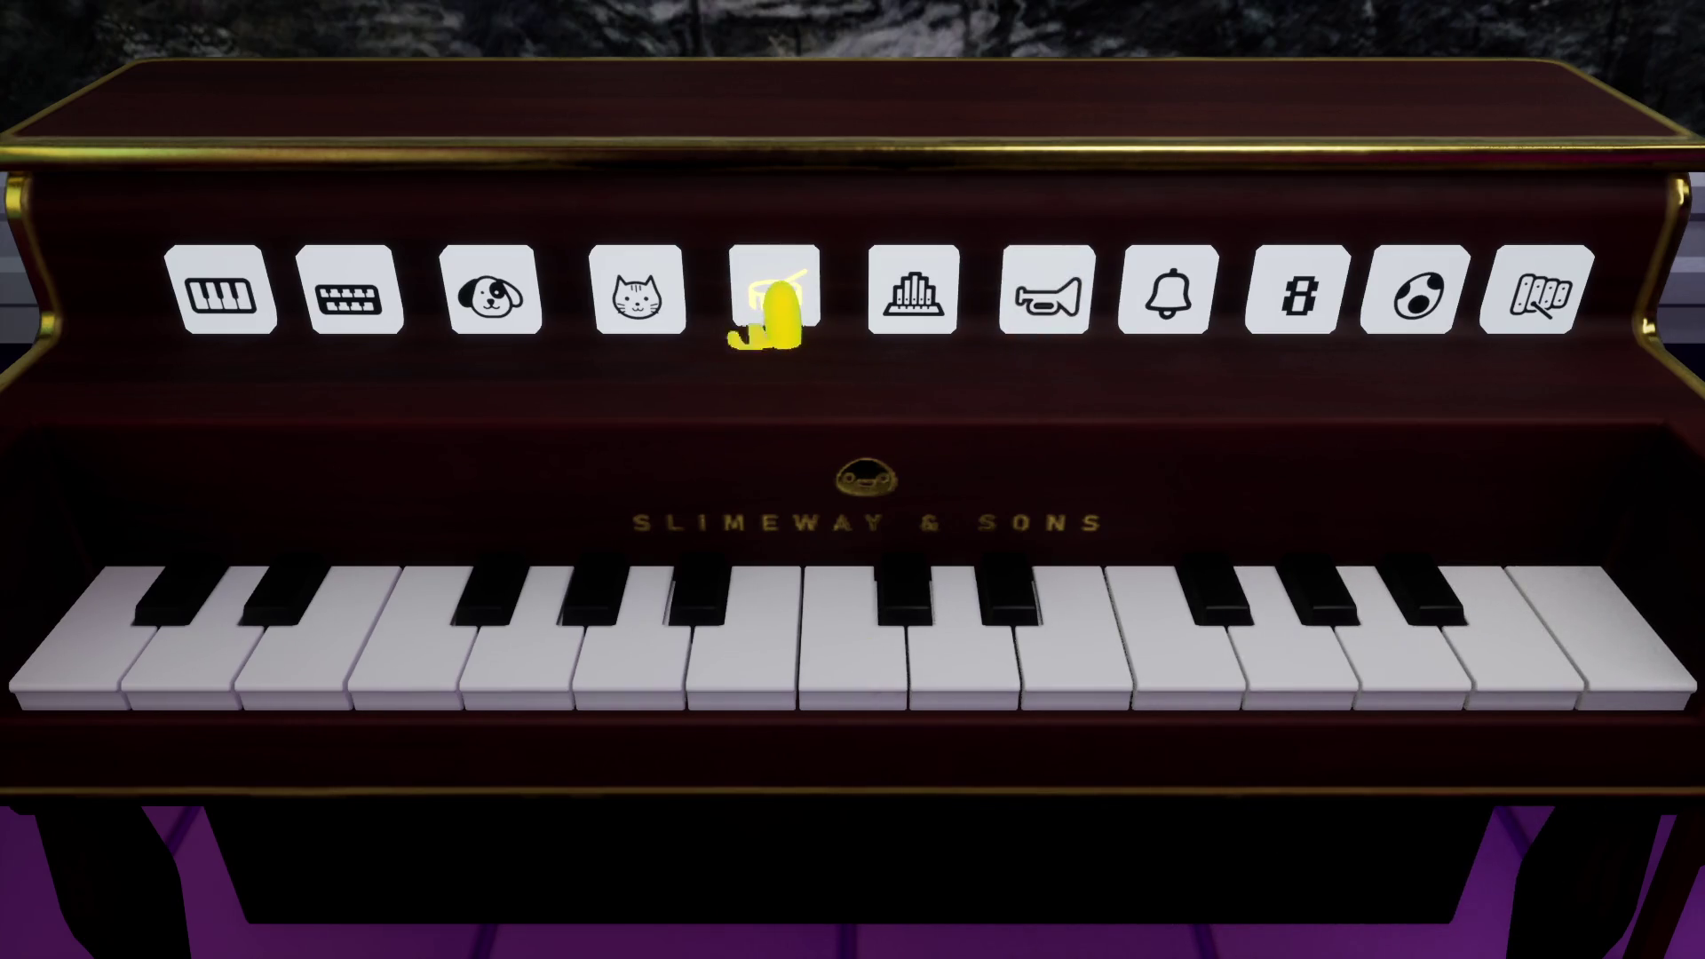
pyautogui.click(947, 680)
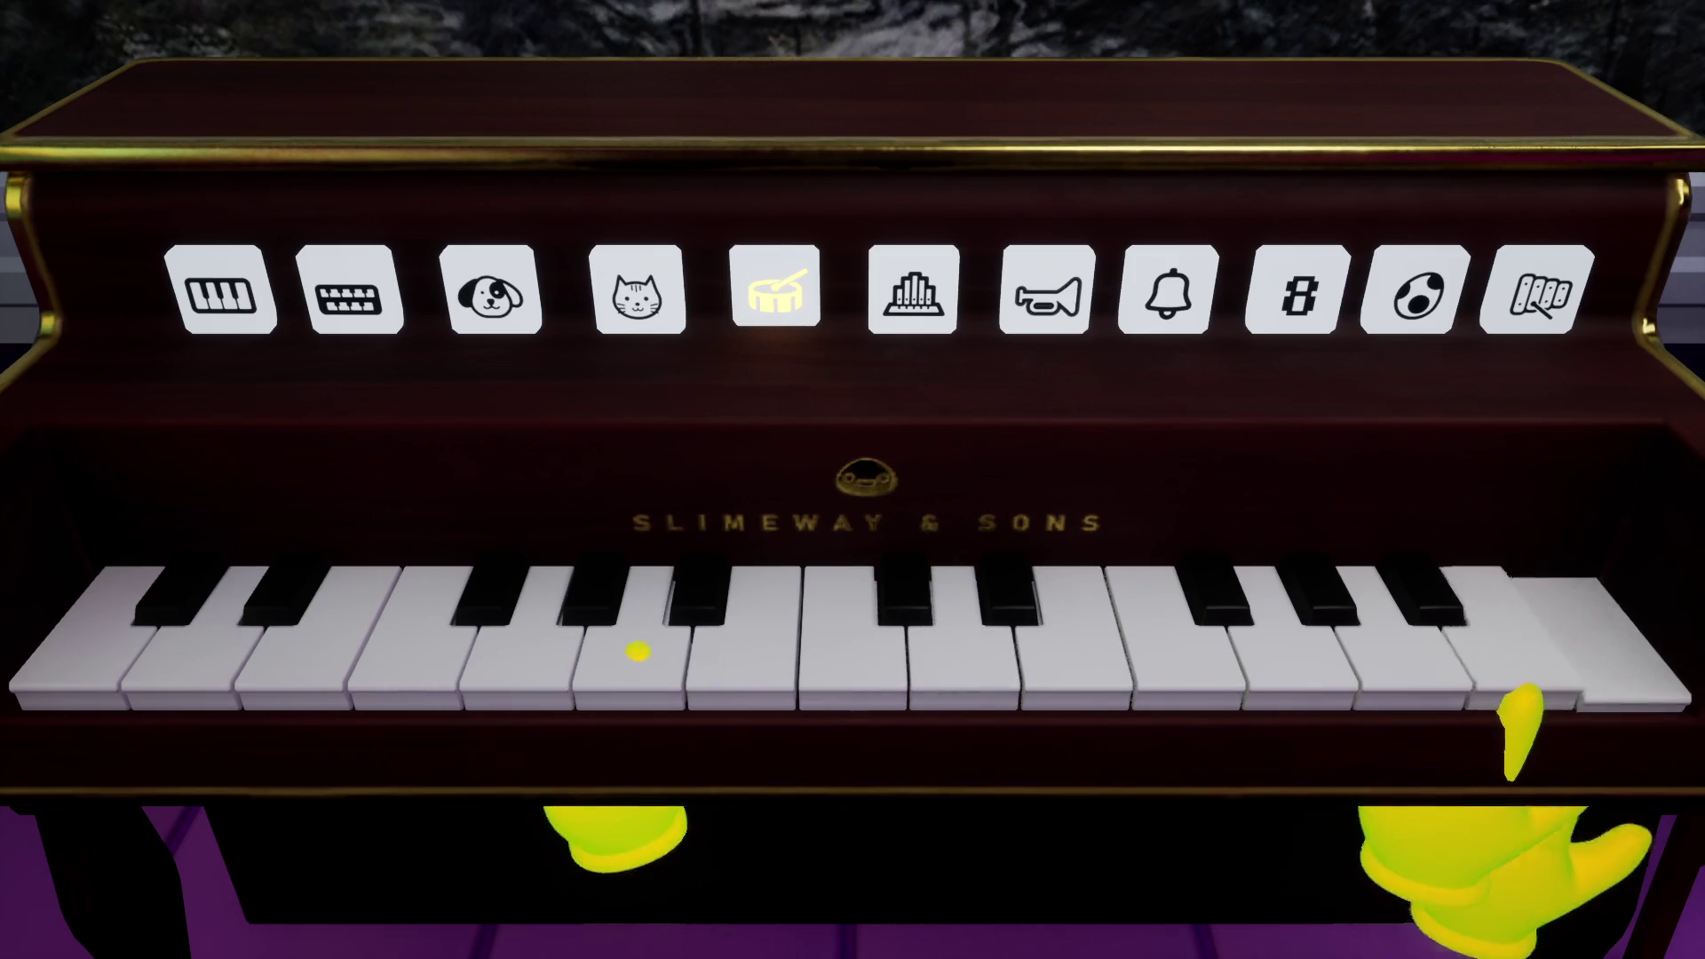
pyautogui.click(829, 666)
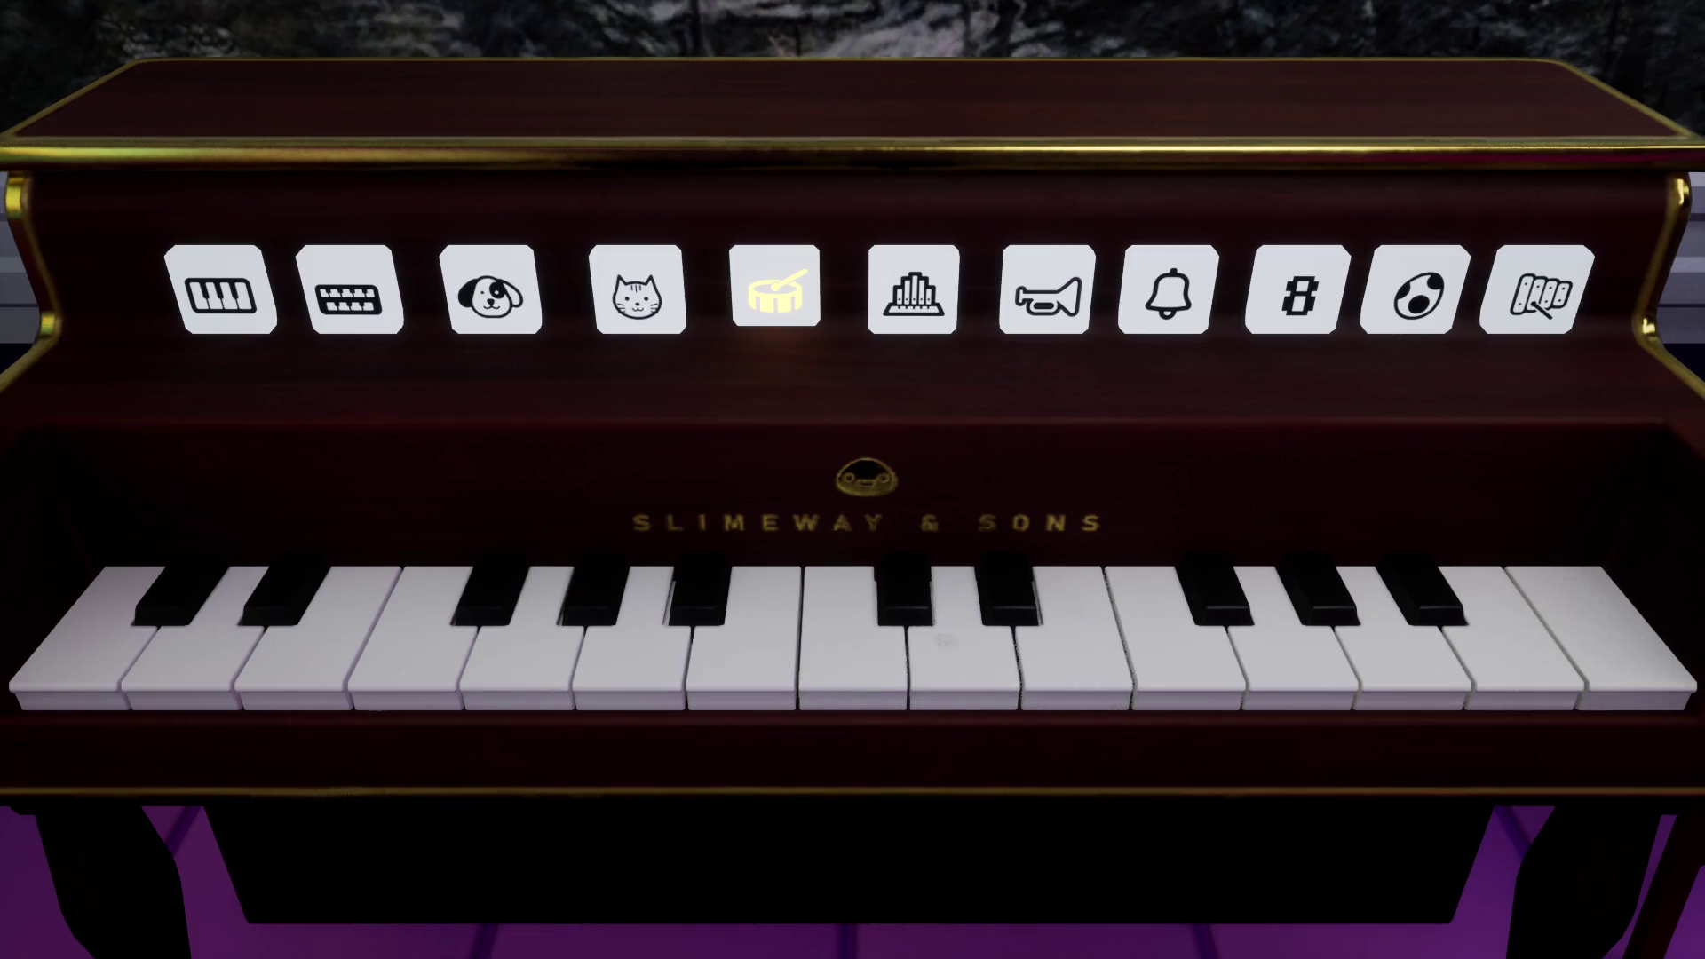
pyautogui.click(631, 657)
pyautogui.click(408, 662)
pyautogui.click(524, 661)
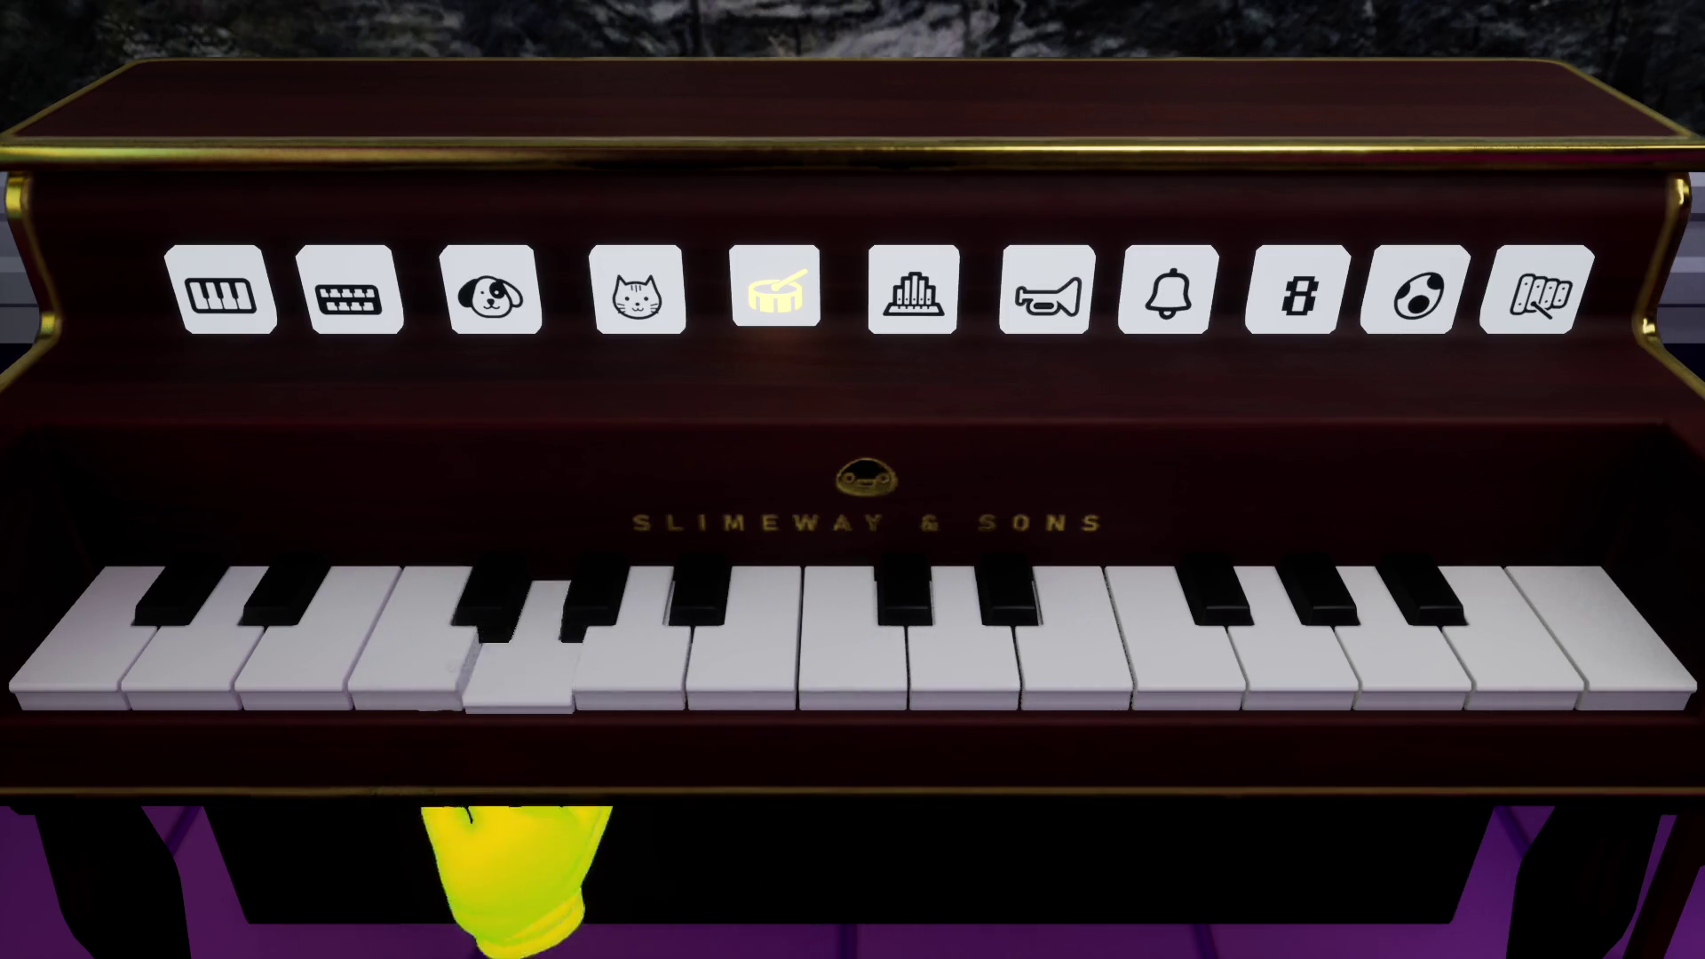
pyautogui.click(71, 658)
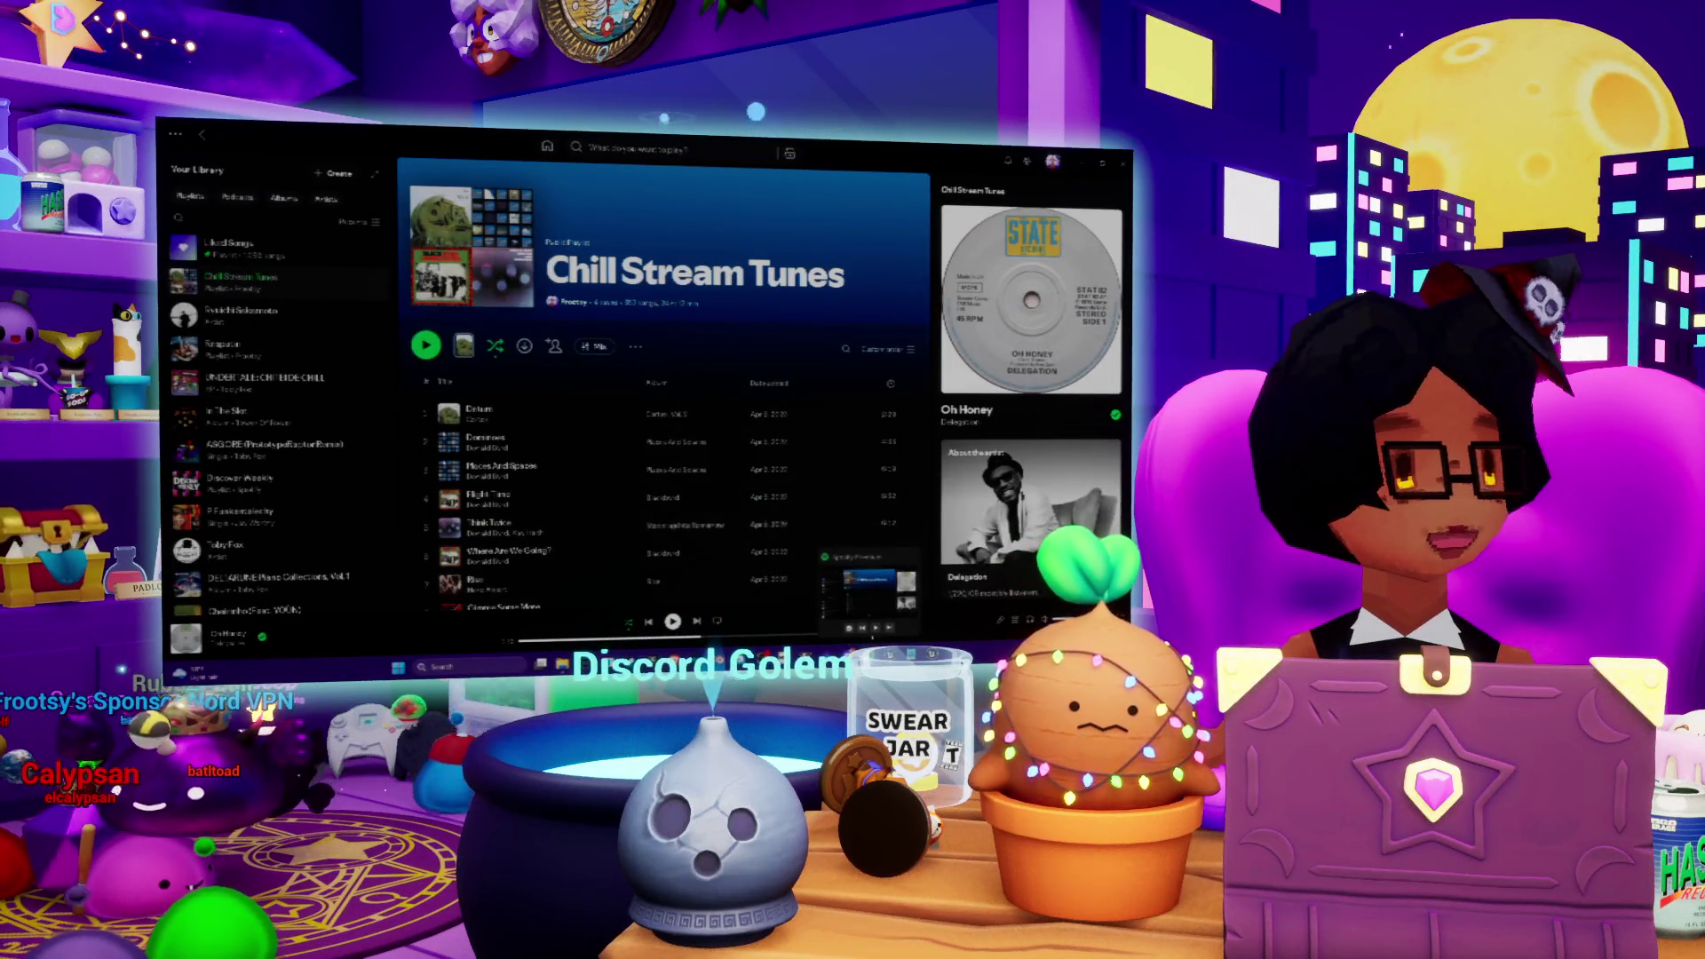
# - Resume the Chill Stream Tunes playlist with Spotify's green Play button
pyautogui.click(876, 627)
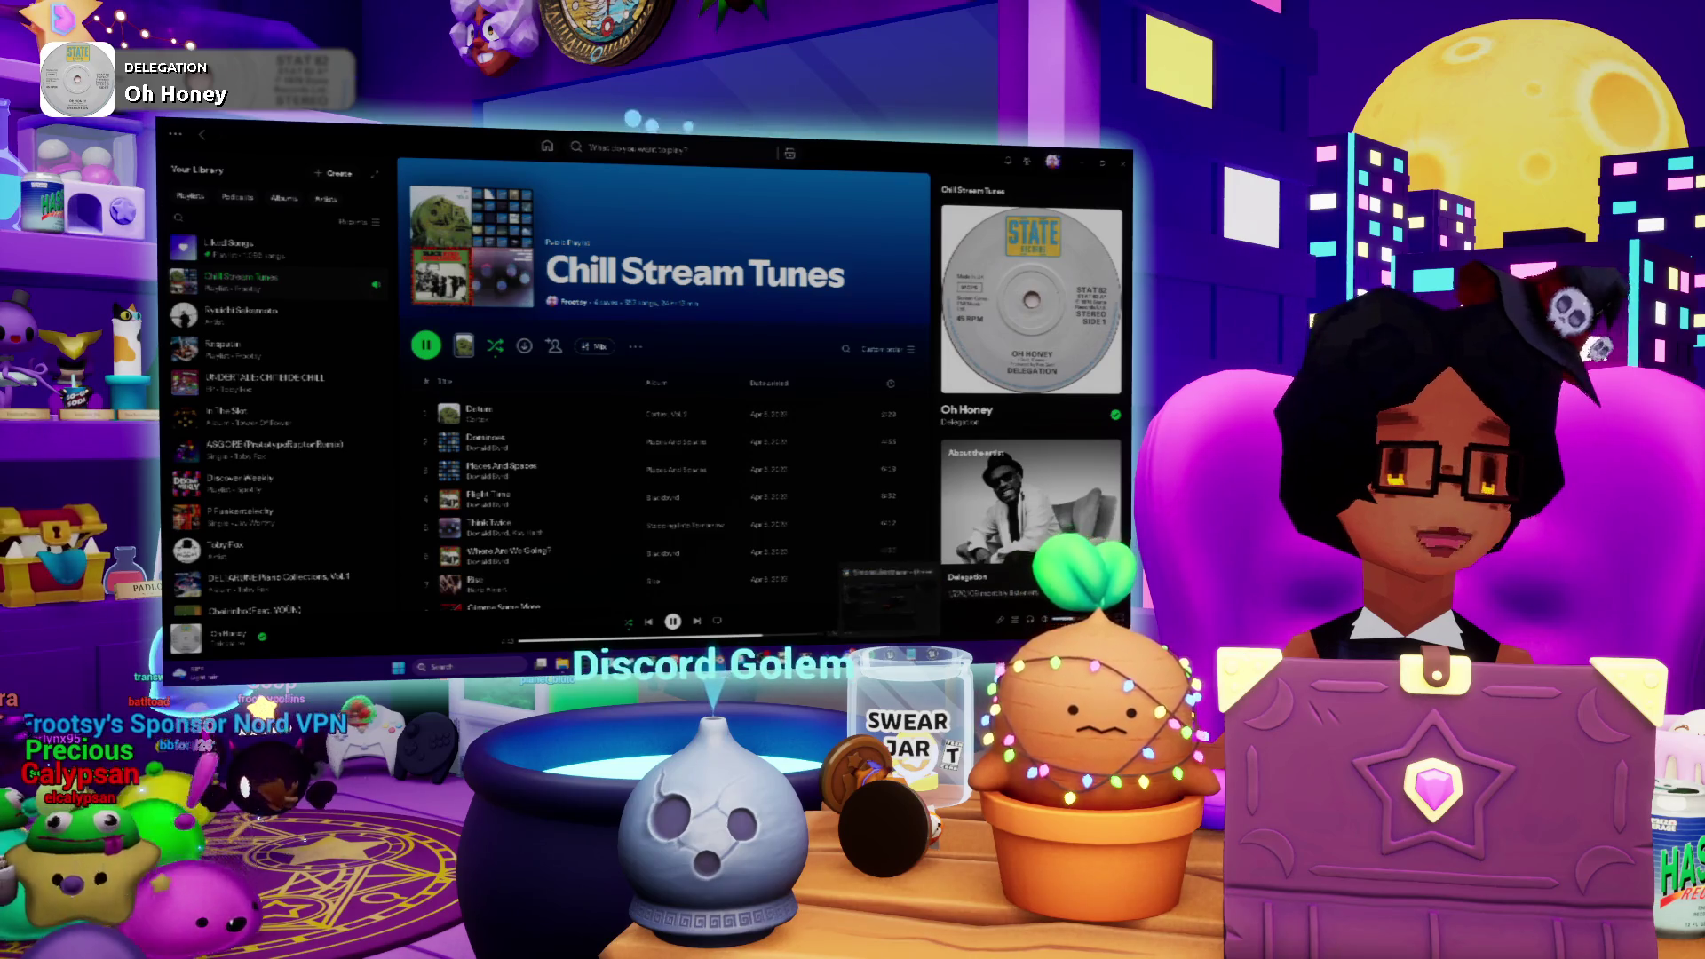
# - Nudge the red event node upward, then play the level in-editor at full screen with F11
pyautogui.click(885, 588)
pyautogui.moveTo(575, 387); pyautogui.dragTo(592, 318)
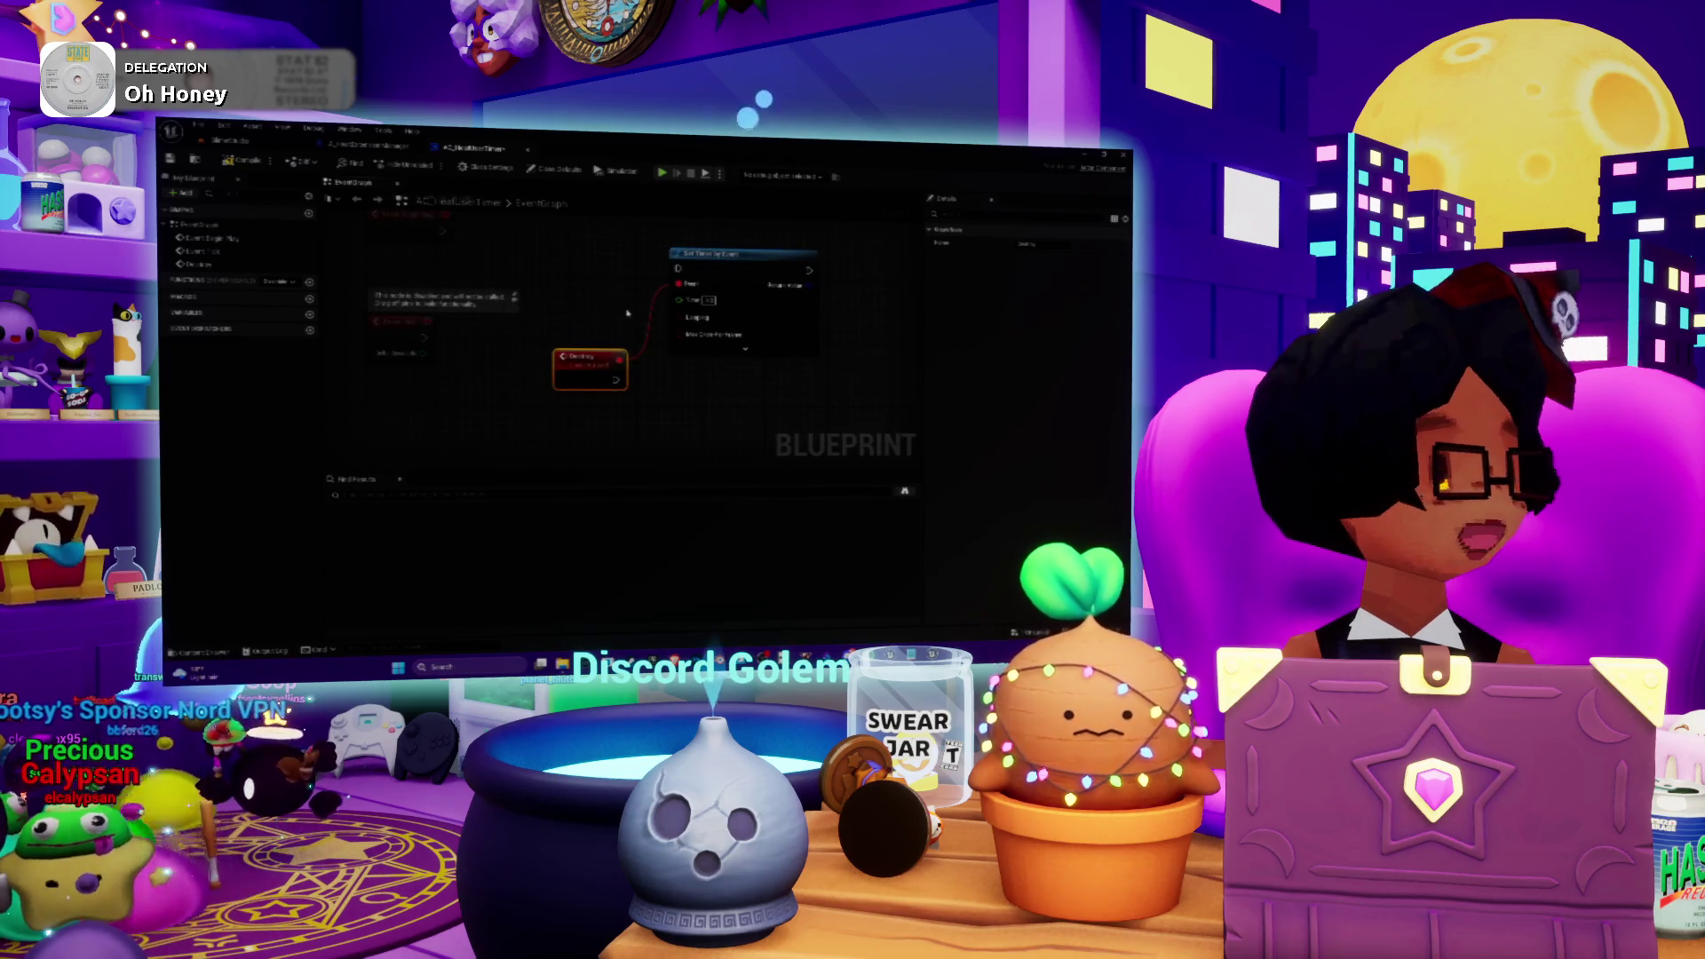
pyautogui.click(338, 154)
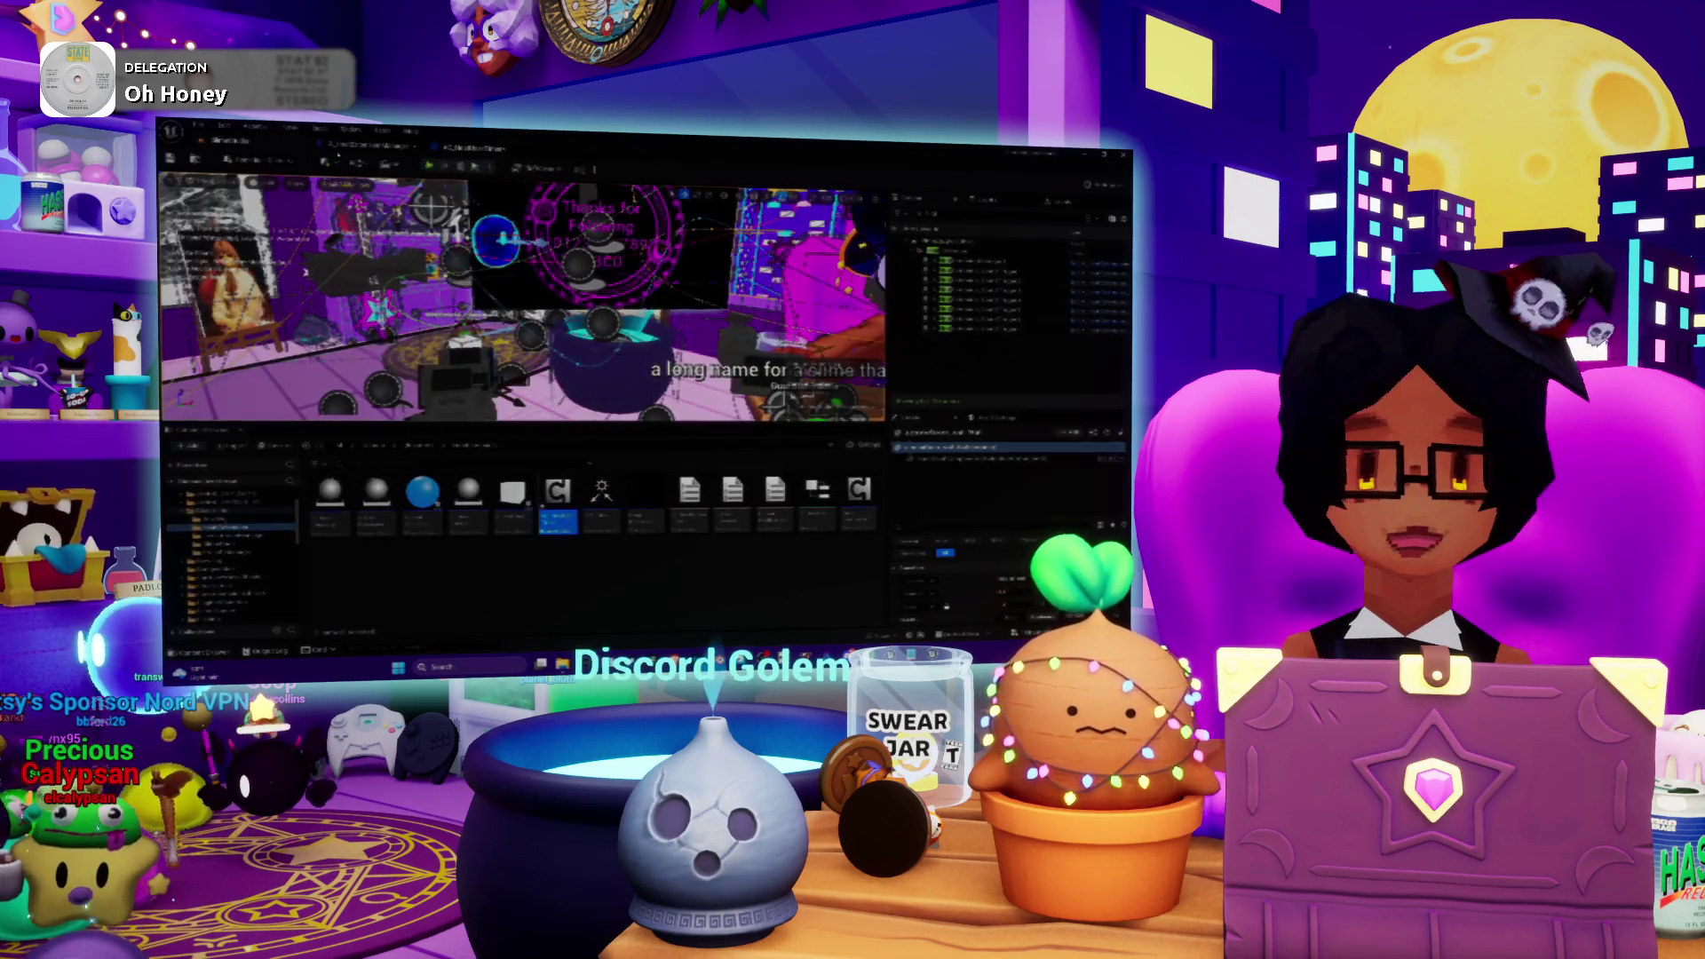
pyautogui.click(429, 167)
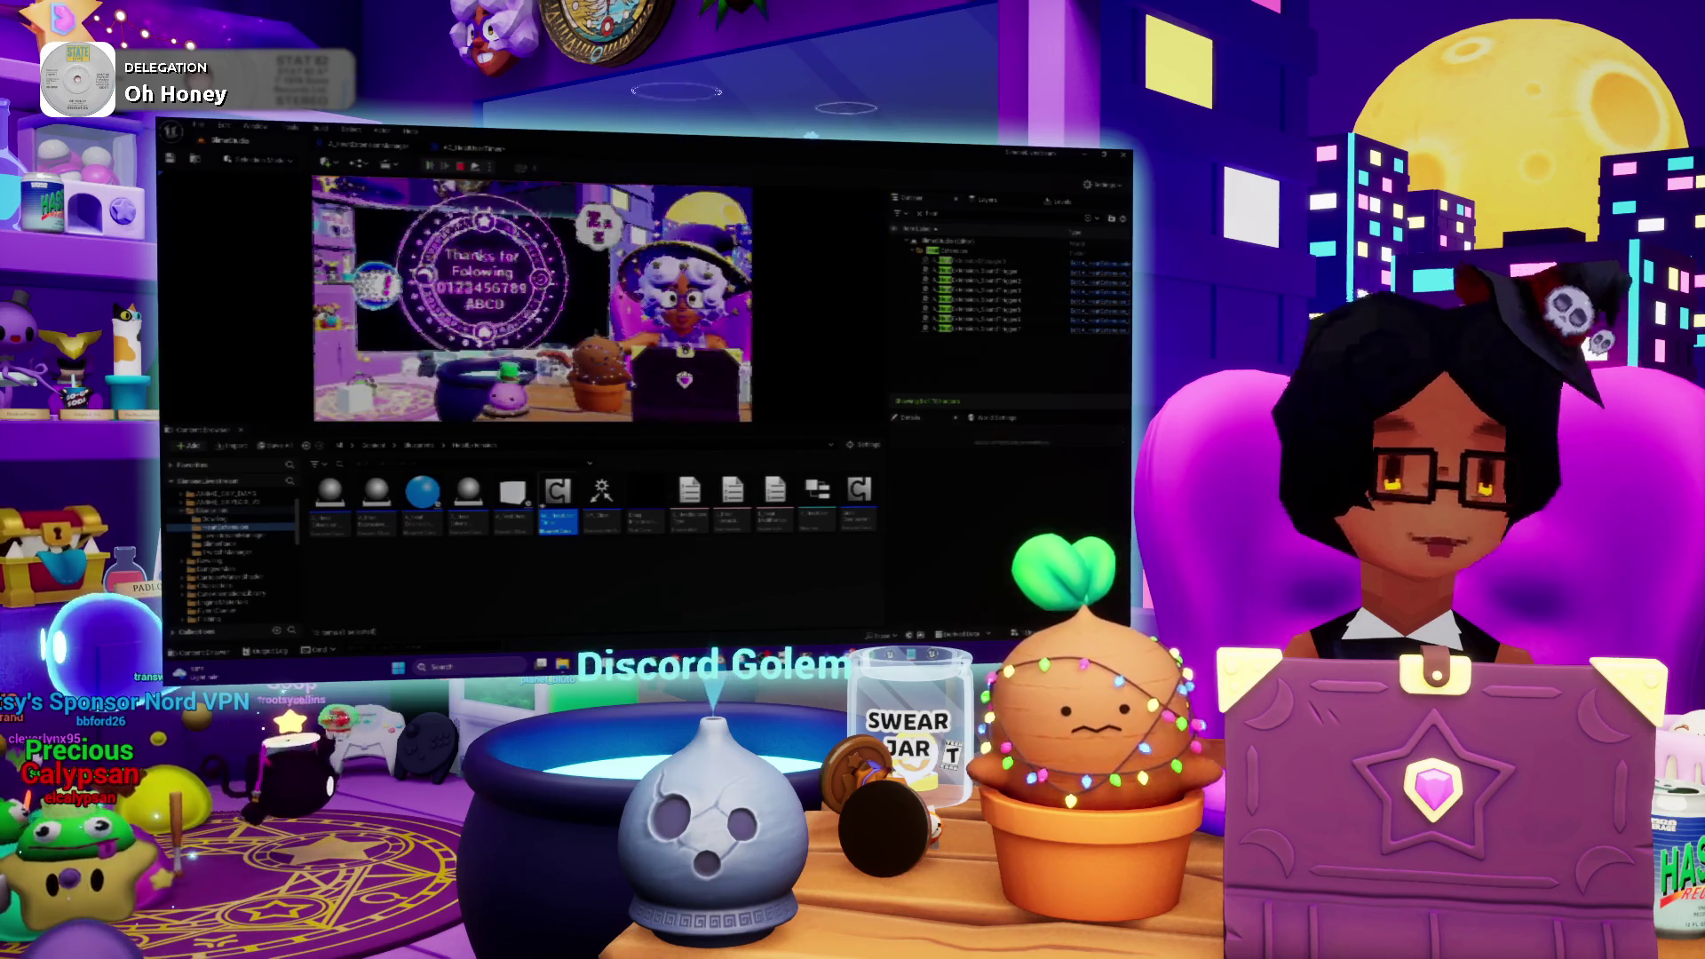
pyautogui.press('F11')
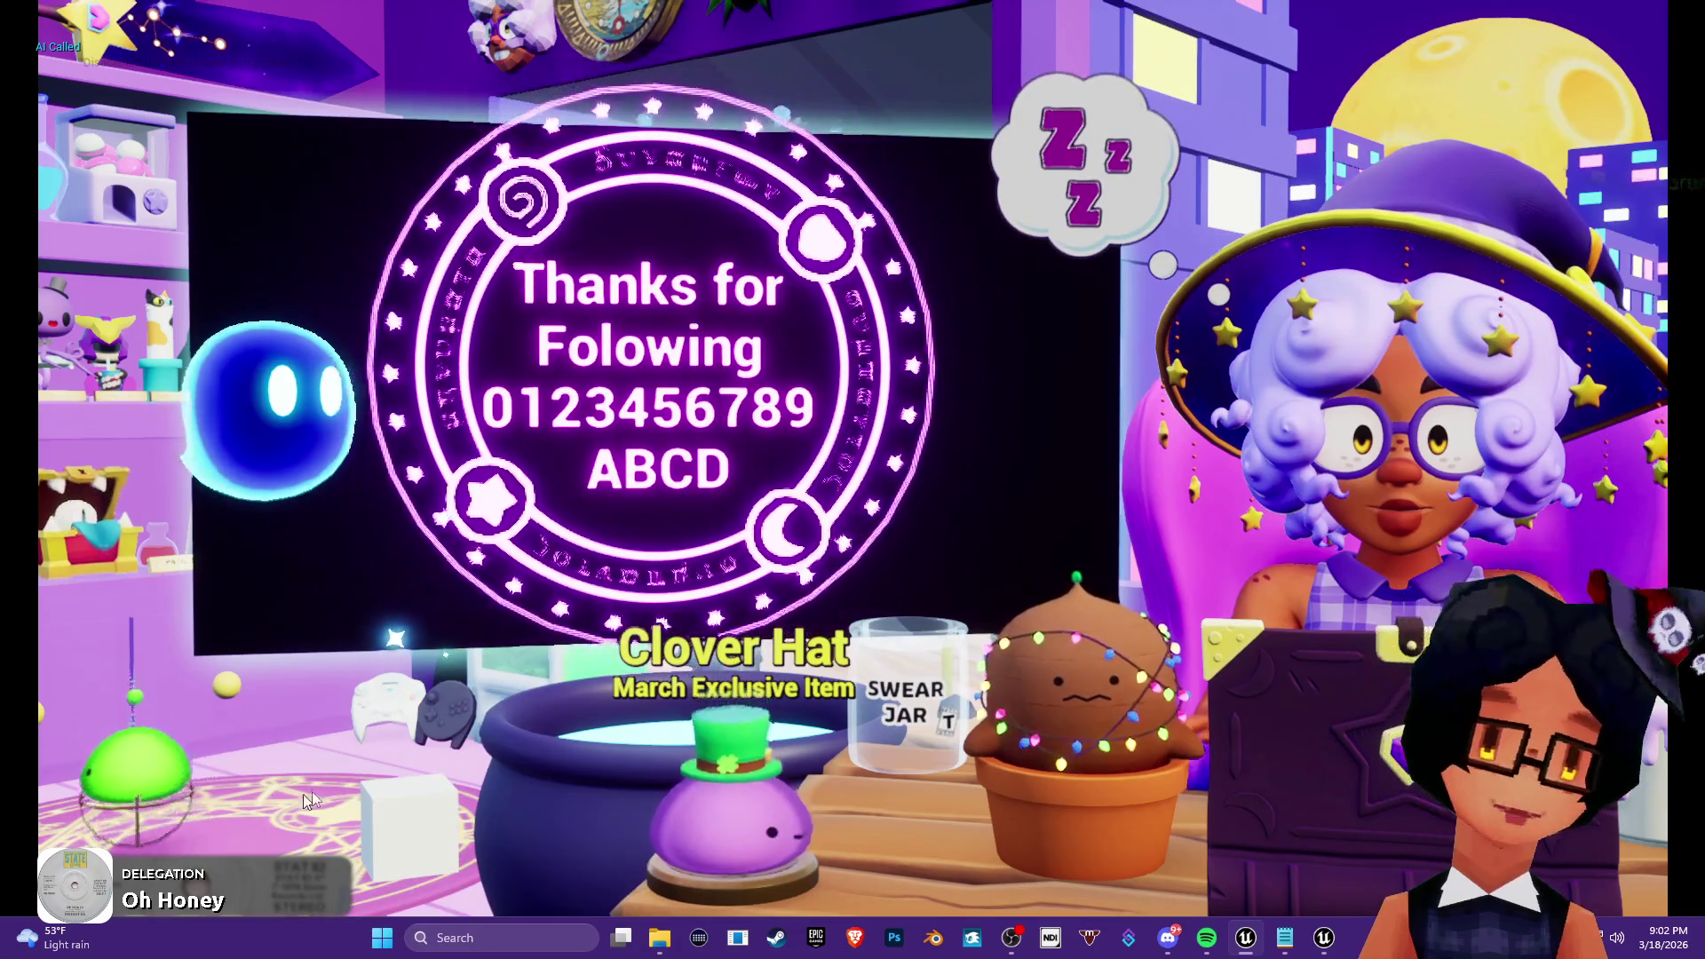
# - Lift the white cube in the running scene to test its physics
pyautogui.moveTo(398, 808)
pyautogui.mouseDown()
pyautogui.moveTo(387, 666)
pyautogui.moveTo(376, 705)
pyautogui.mouseUp()
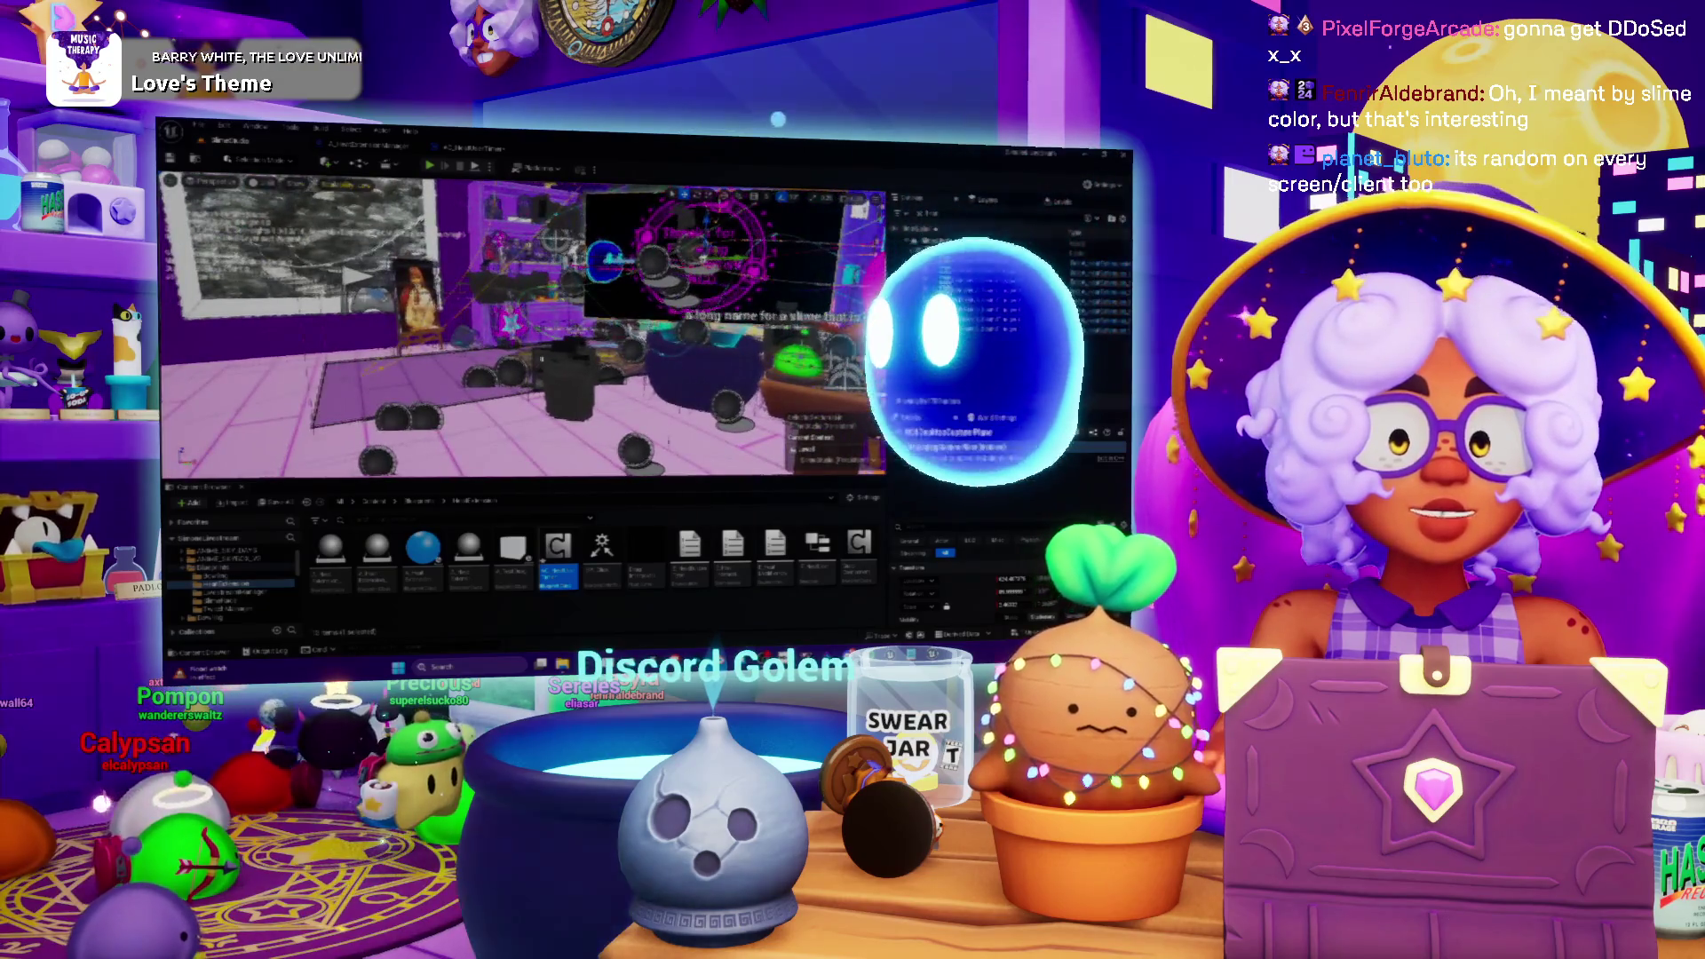
# - Open the AC_SlimeColorTimer event graph and move the Set Timer by Event node up and right
pyautogui.click(461, 151)
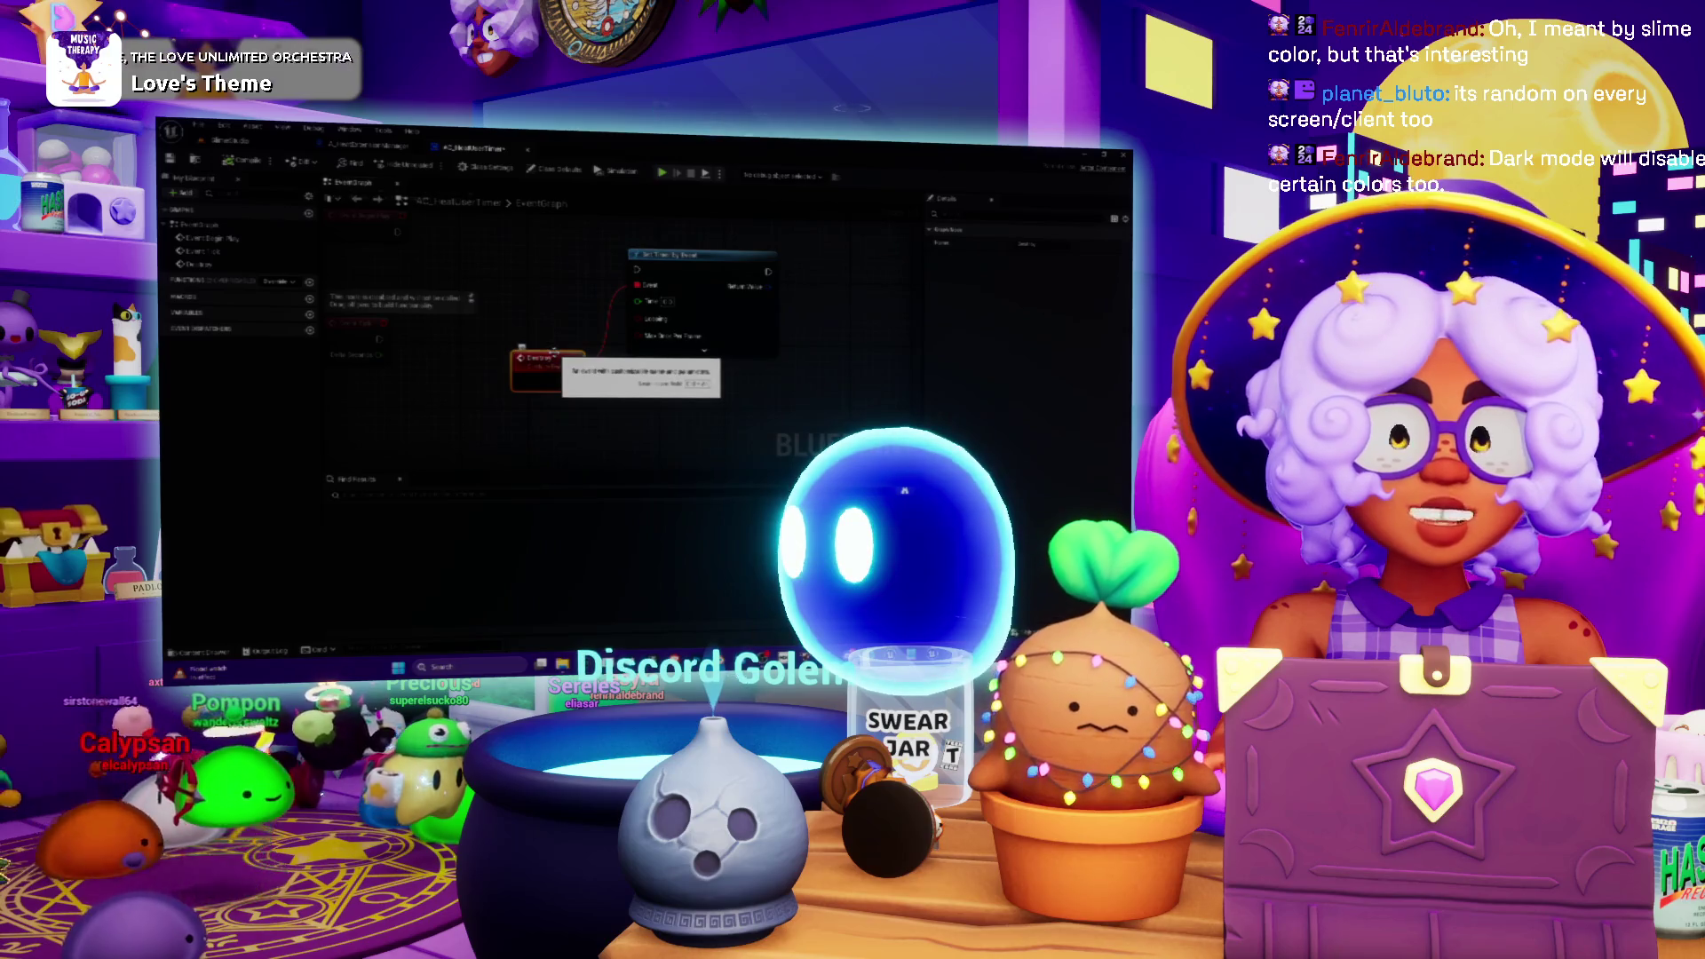
pyautogui.moveTo(553, 352)
pyautogui.mouseDown()
pyautogui.moveTo(533, 366)
pyautogui.moveTo(577, 330)
pyautogui.mouseUp()
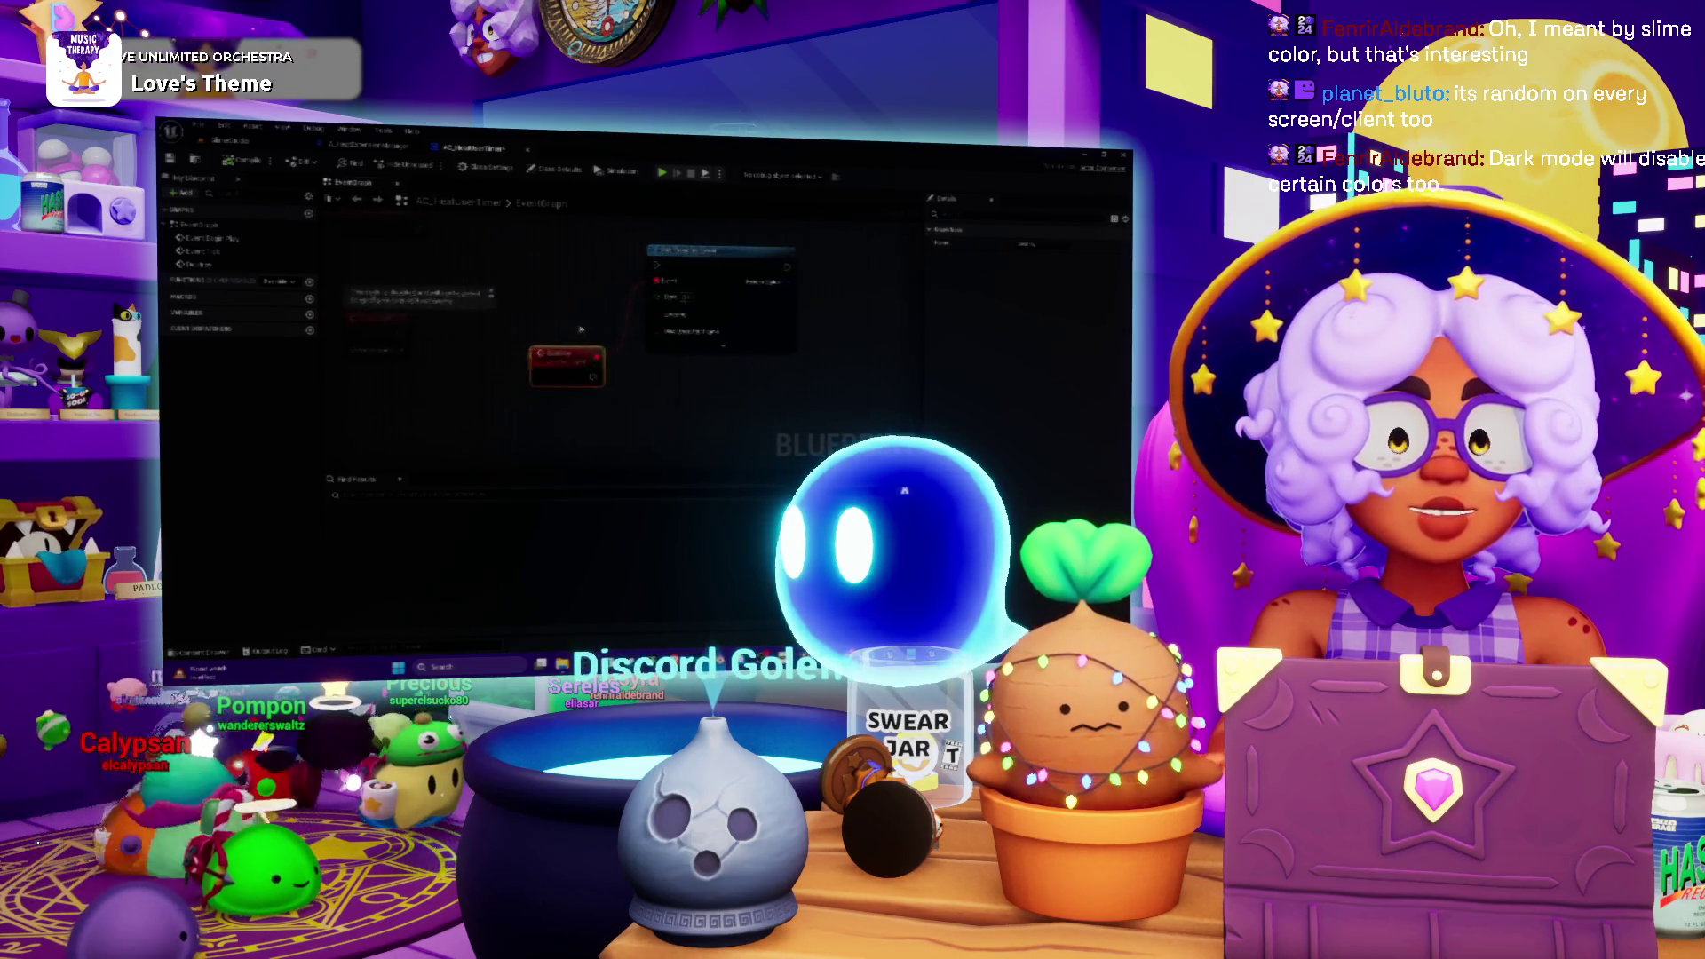
pyautogui.click(702, 245)
pyautogui.moveTo(624, 277); pyautogui.dragTo(660, 351)
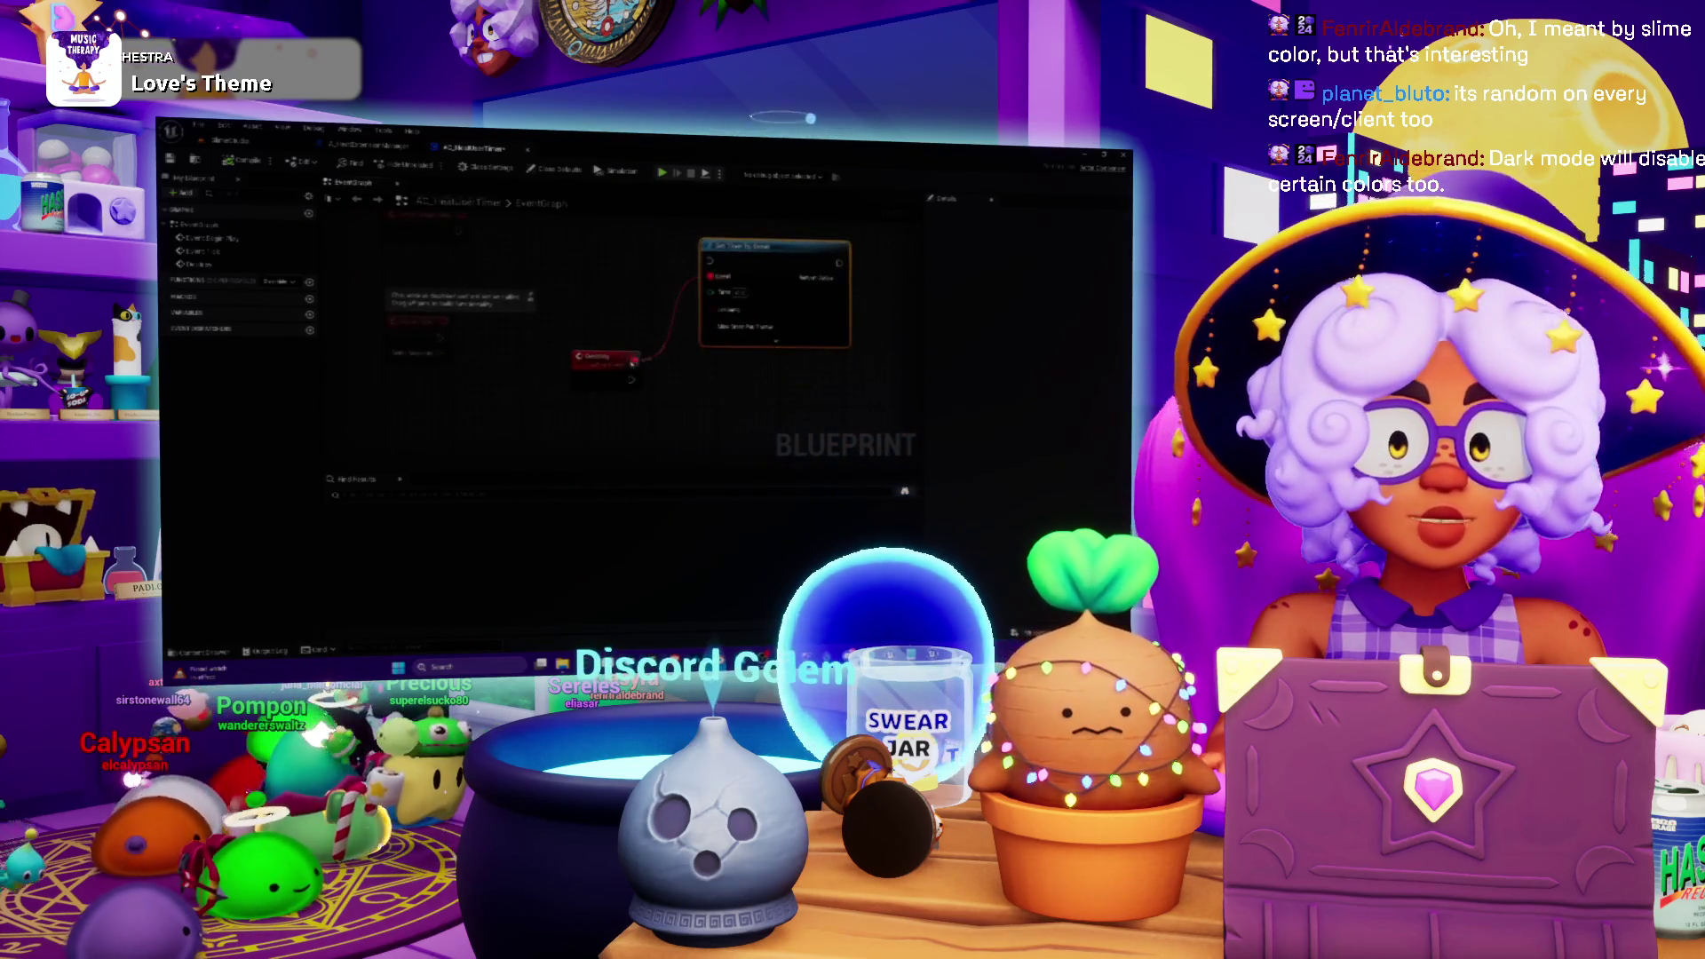
pyautogui.click(609, 368)
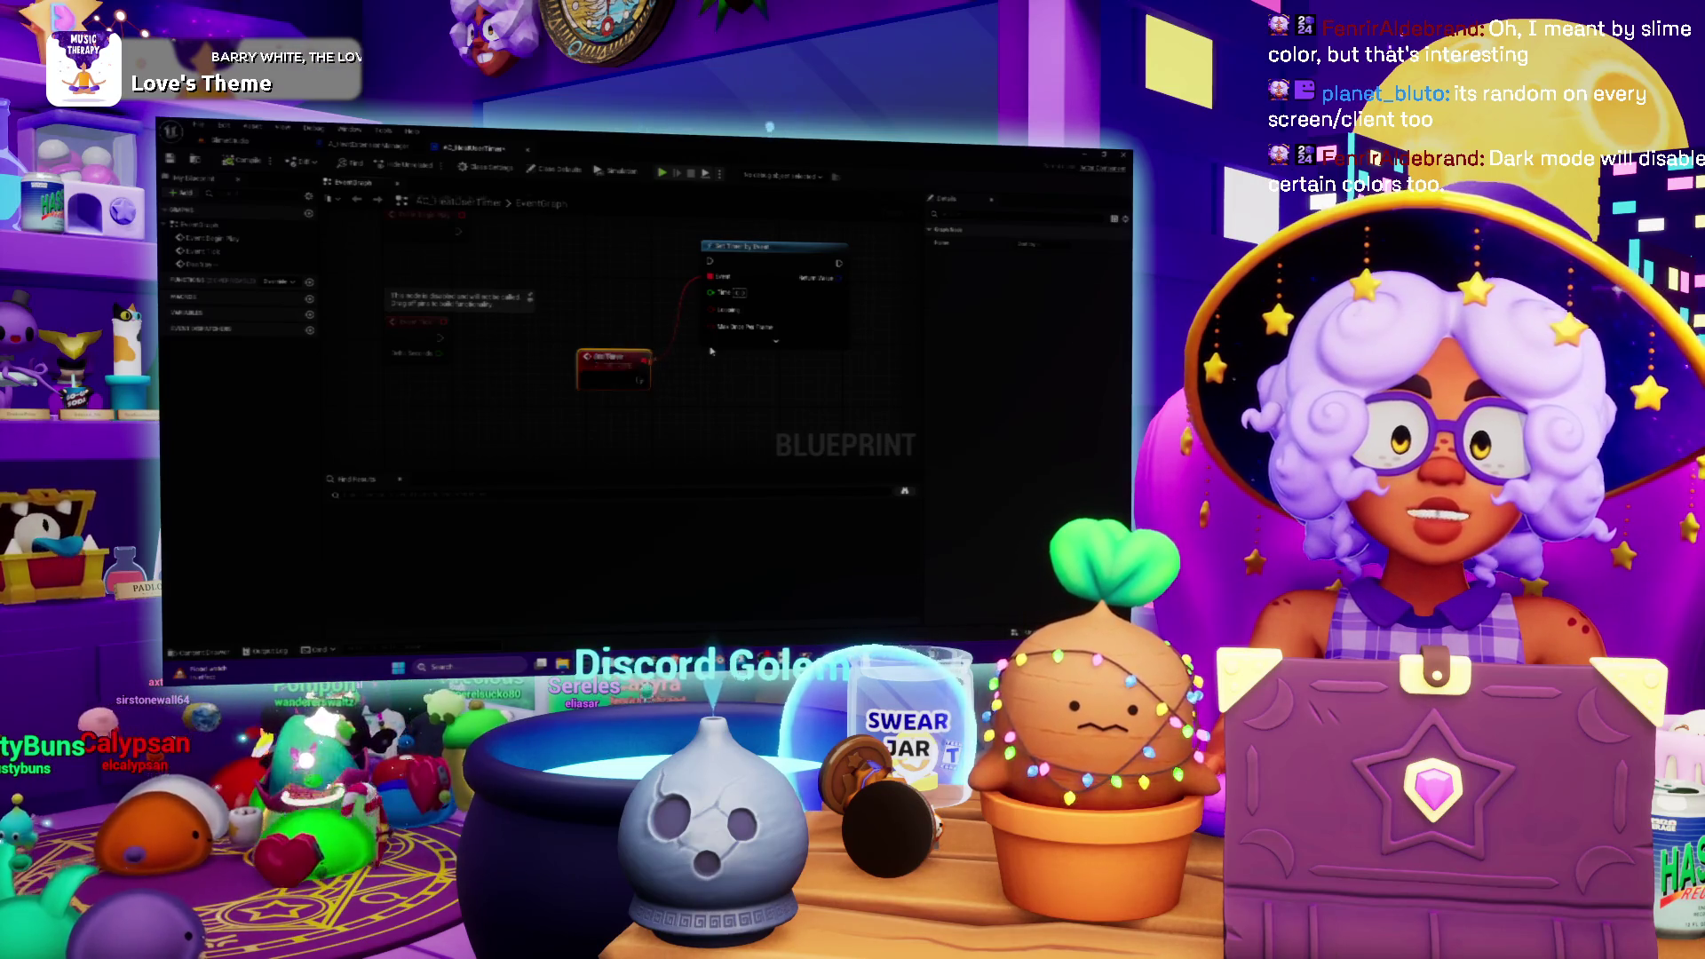
pyautogui.moveTo(598, 254)
pyautogui.mouseDown()
pyautogui.moveTo(600, 325)
pyautogui.moveTo(584, 316)
pyautogui.mouseUp()
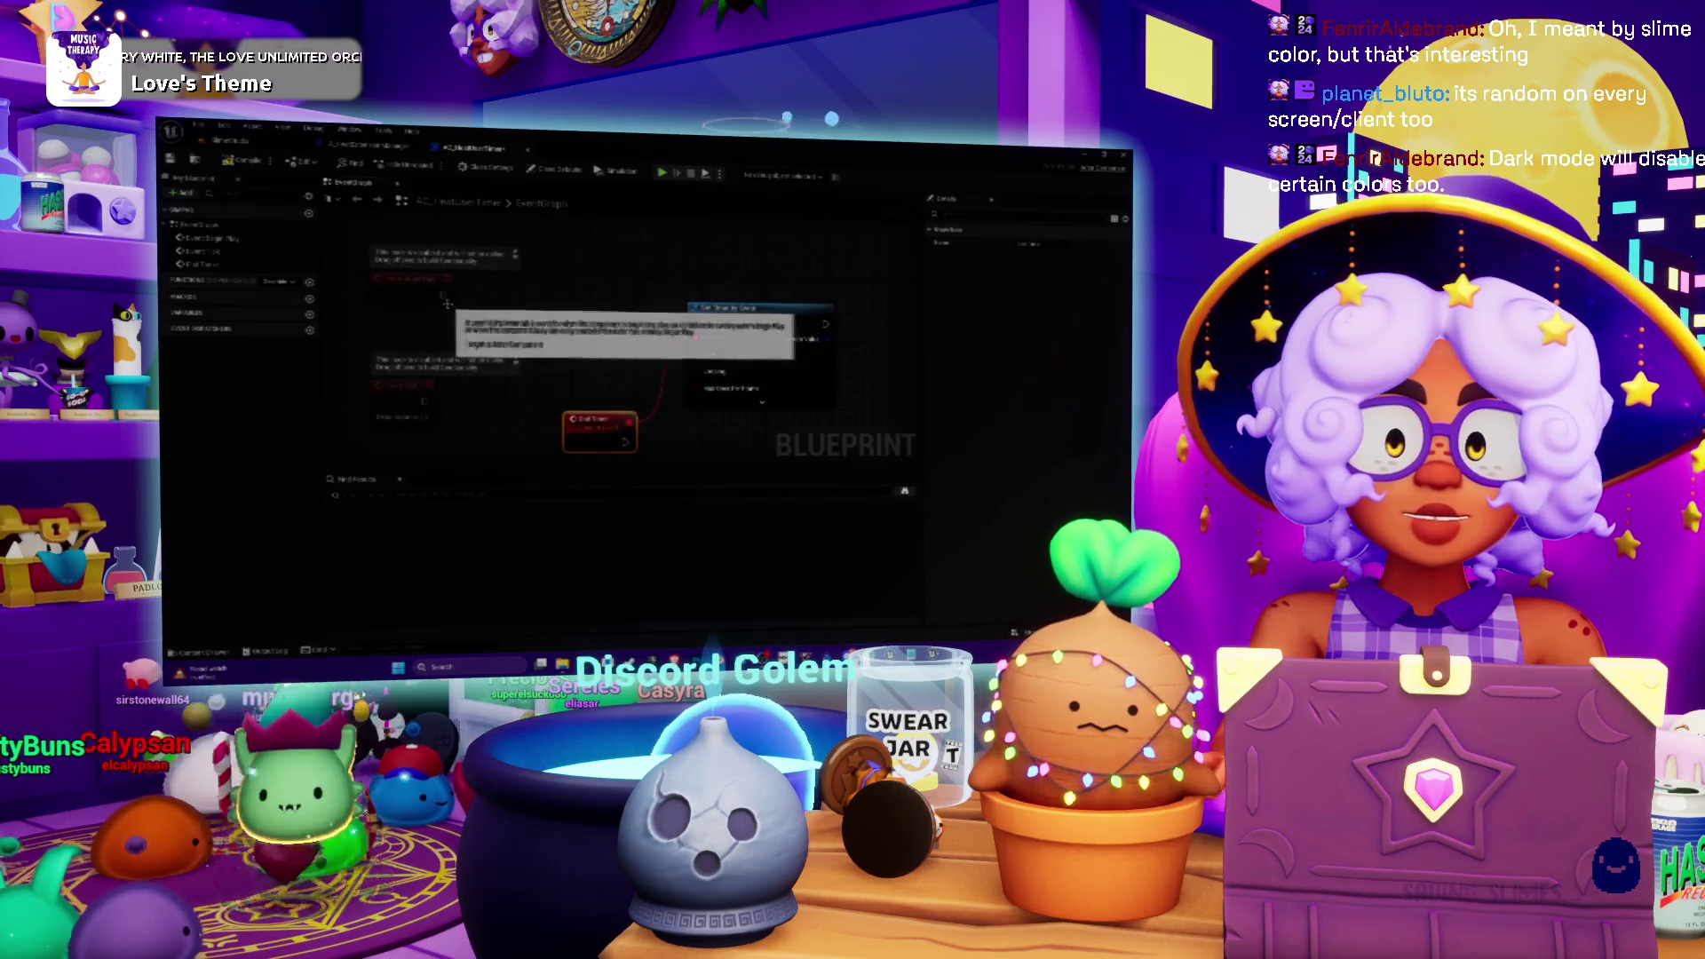
pyautogui.moveTo(766, 312); pyautogui.dragTo(781, 295)
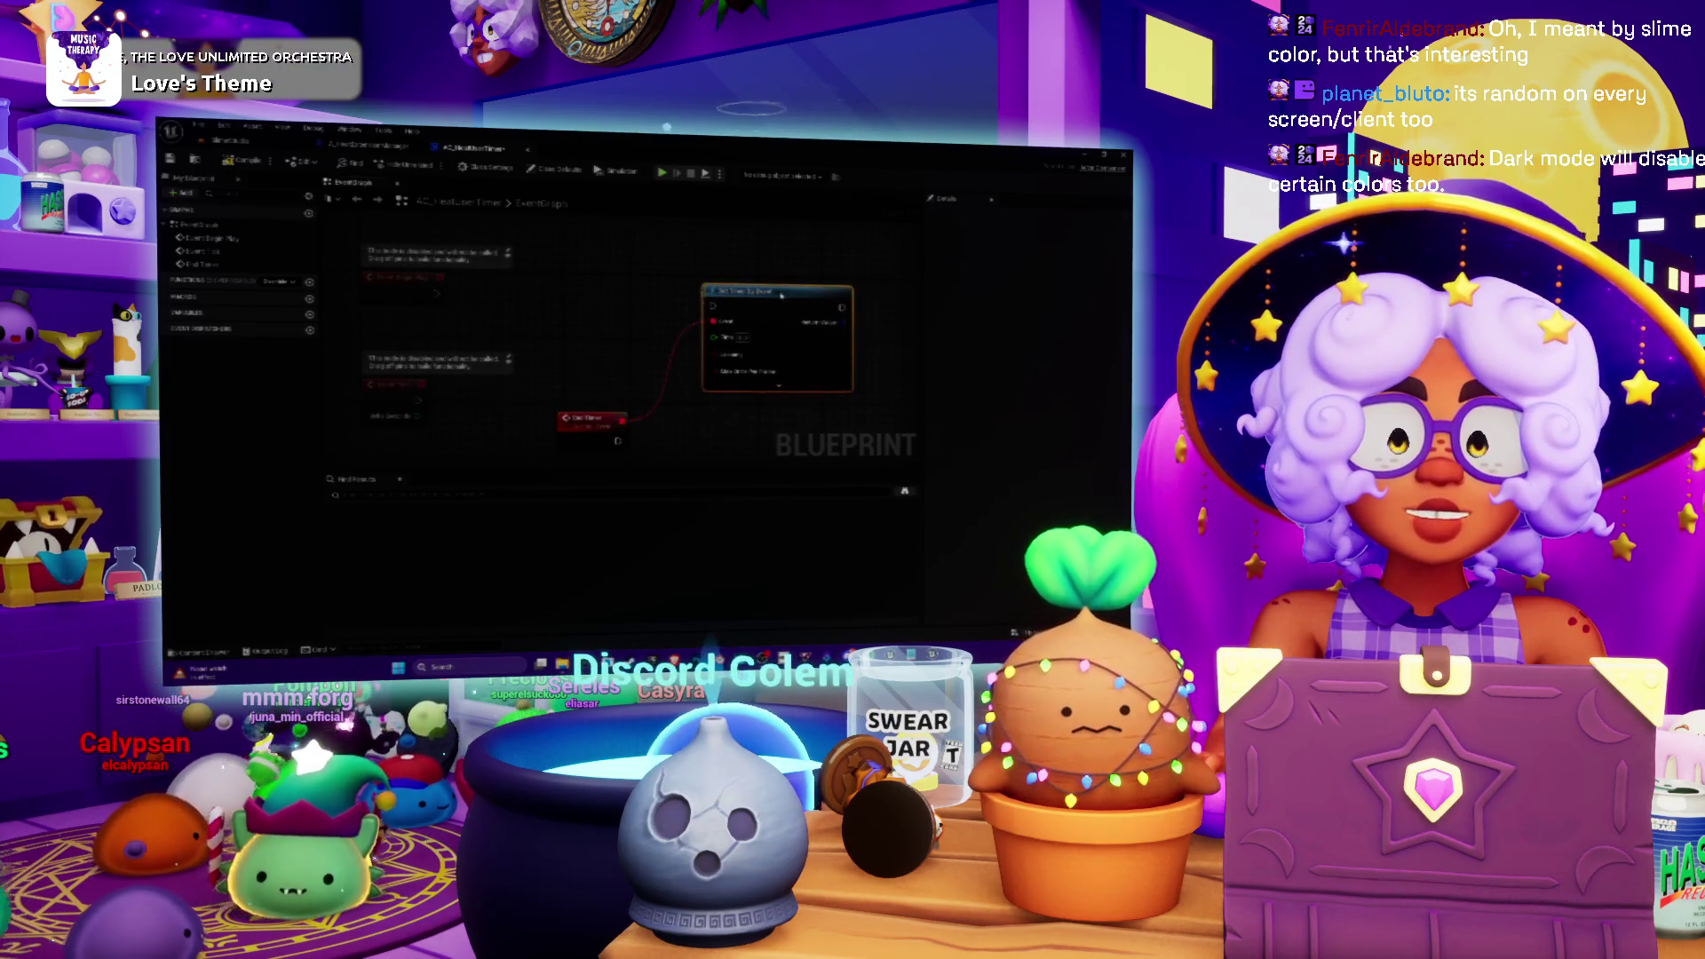
pyautogui.moveTo(557, 292); pyautogui.dragTo(615, 302)
# - Add a Custom Event named 'Start Timer' to the graph
pyautogui.rightClick(615, 302)
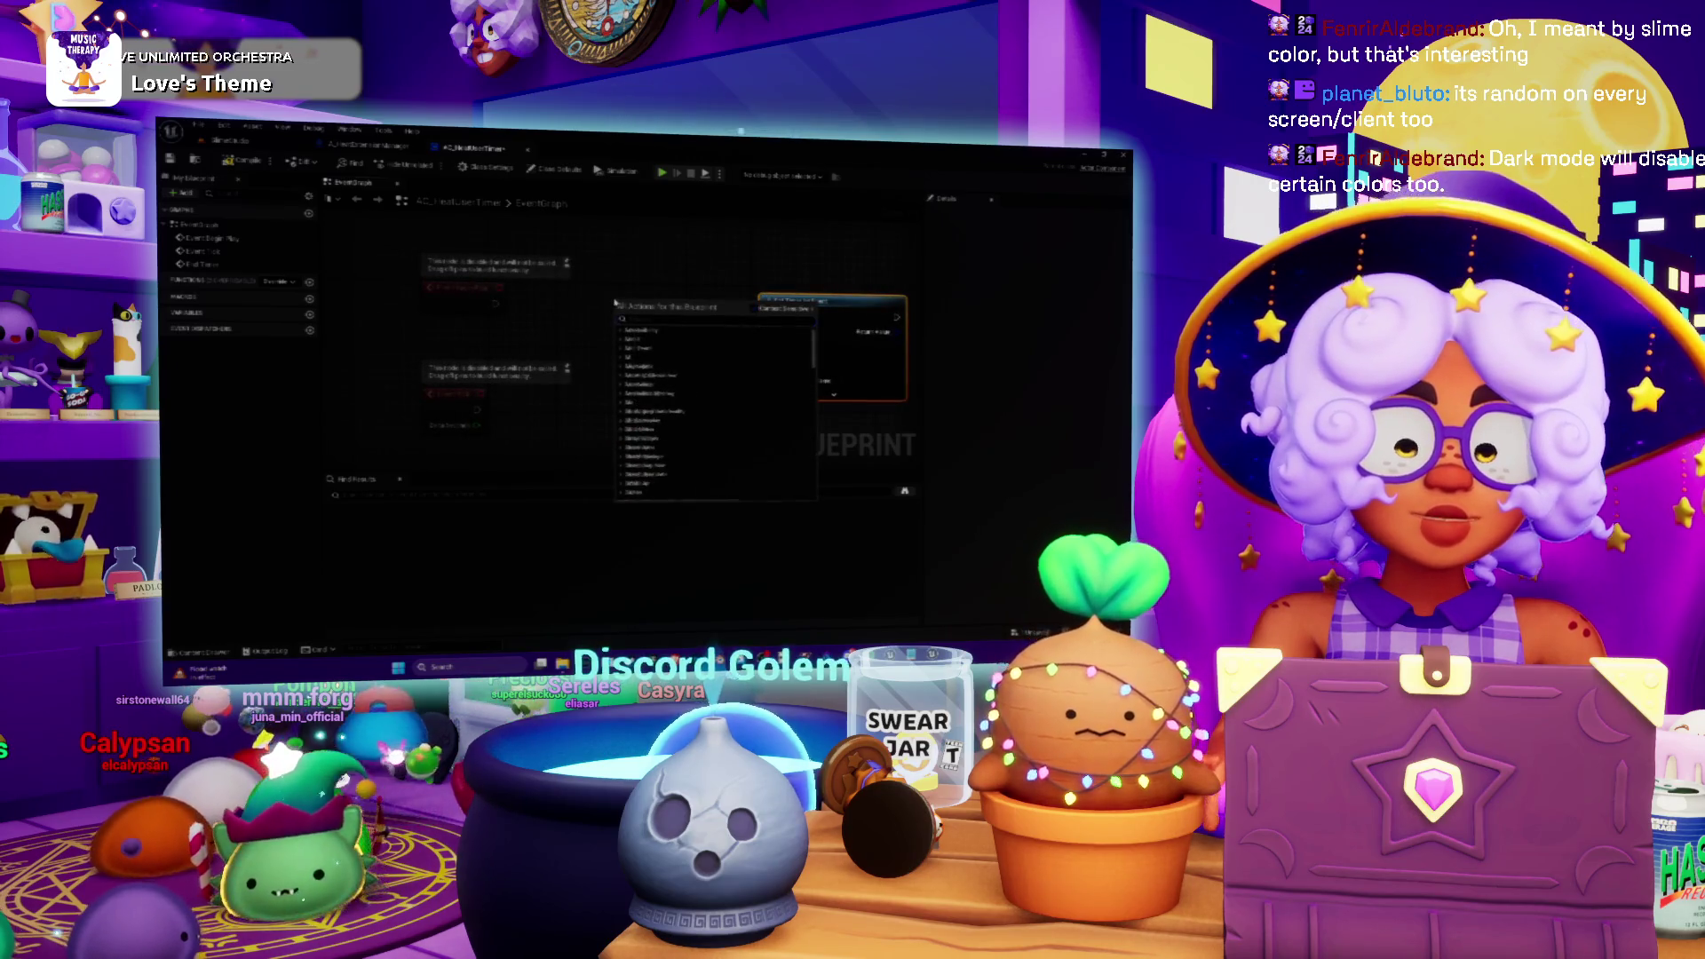
pyautogui.write('custom event')
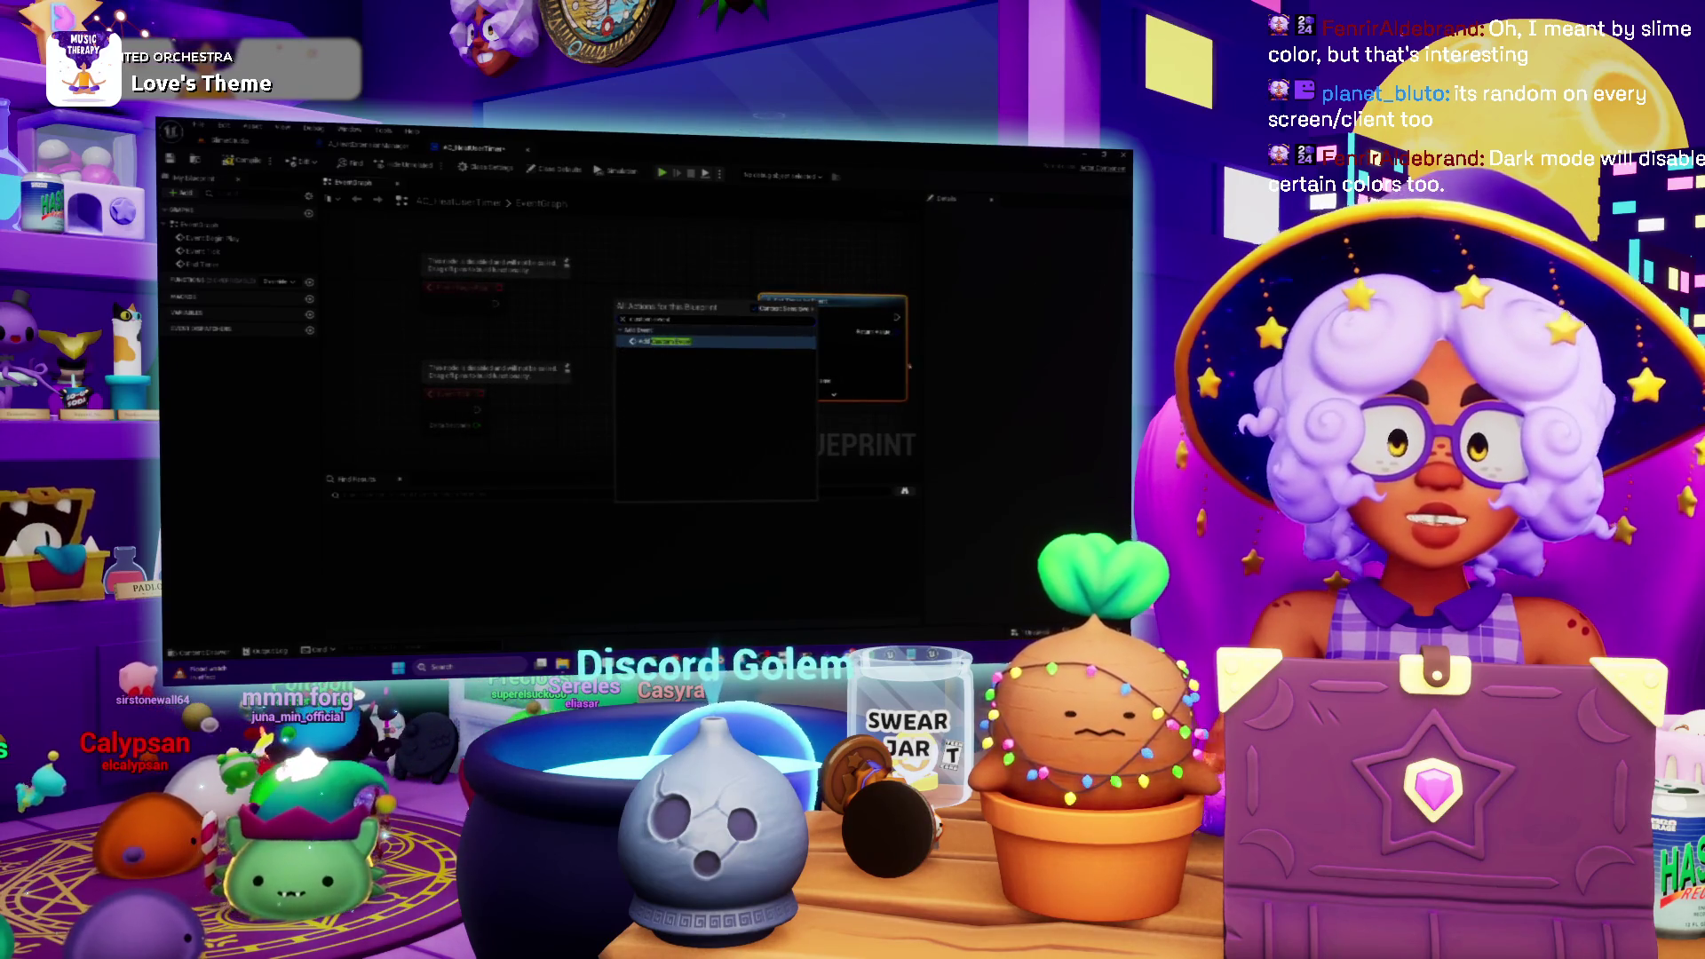
pyautogui.click(667, 342)
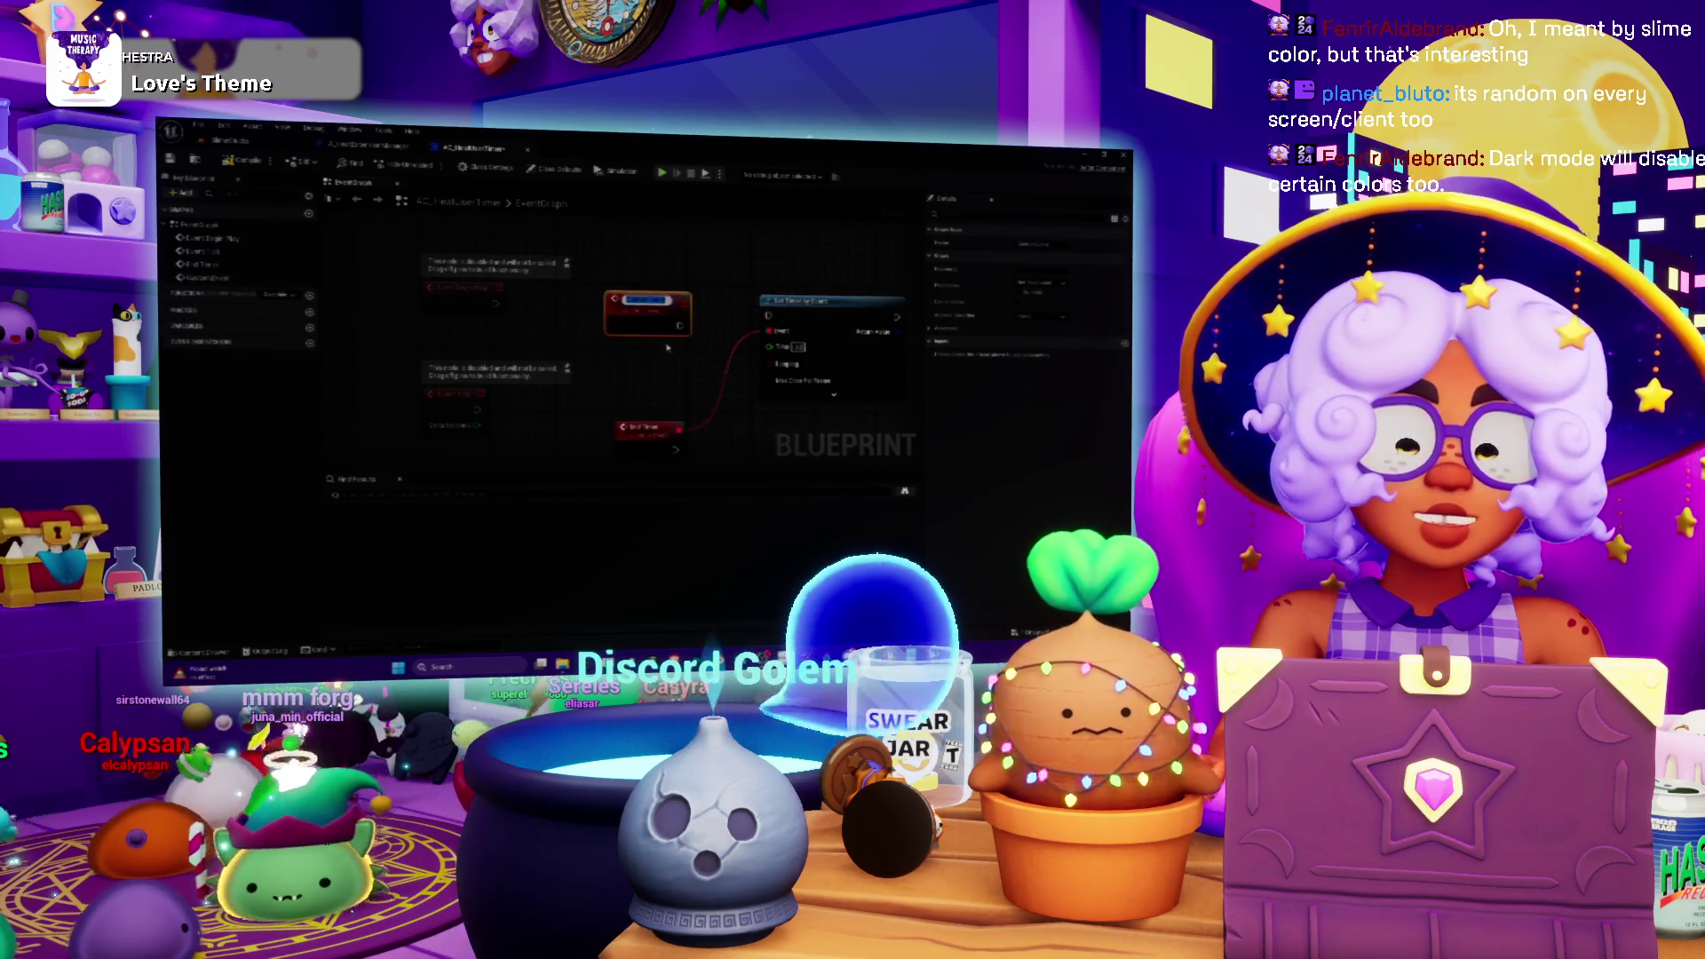
pyautogui.write('Start Timer')
pyautogui.press('Return')
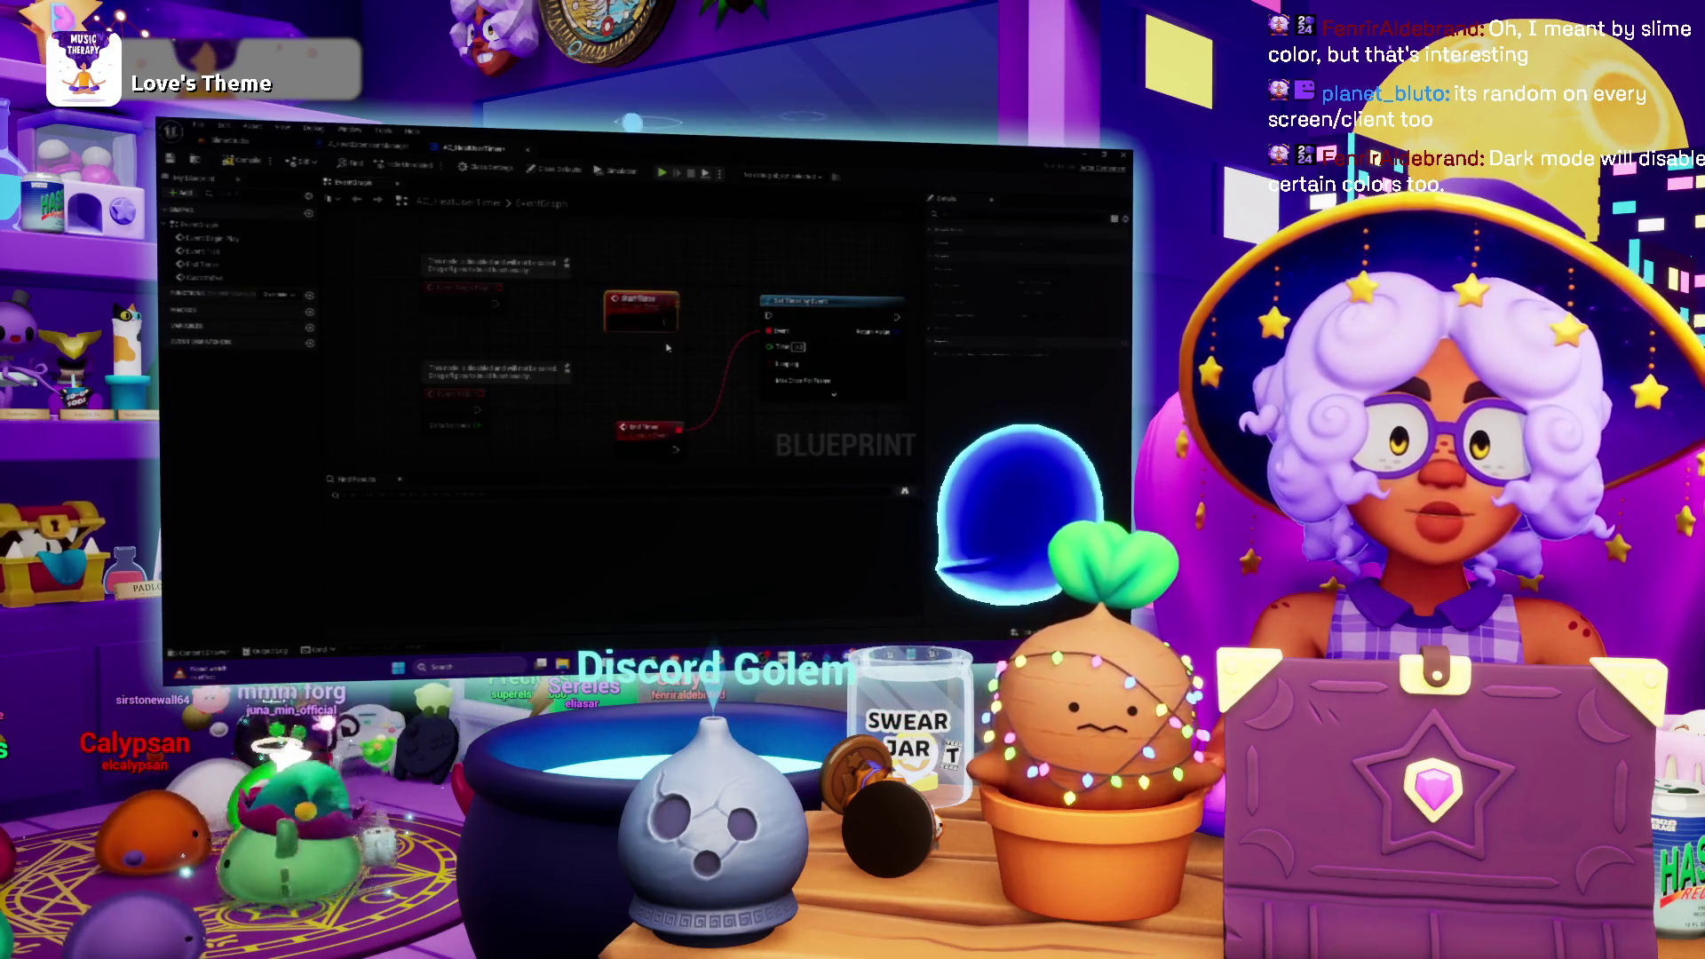
# - Add a new variable to the blueprint, then delete it again
pyautogui.click(309, 327)
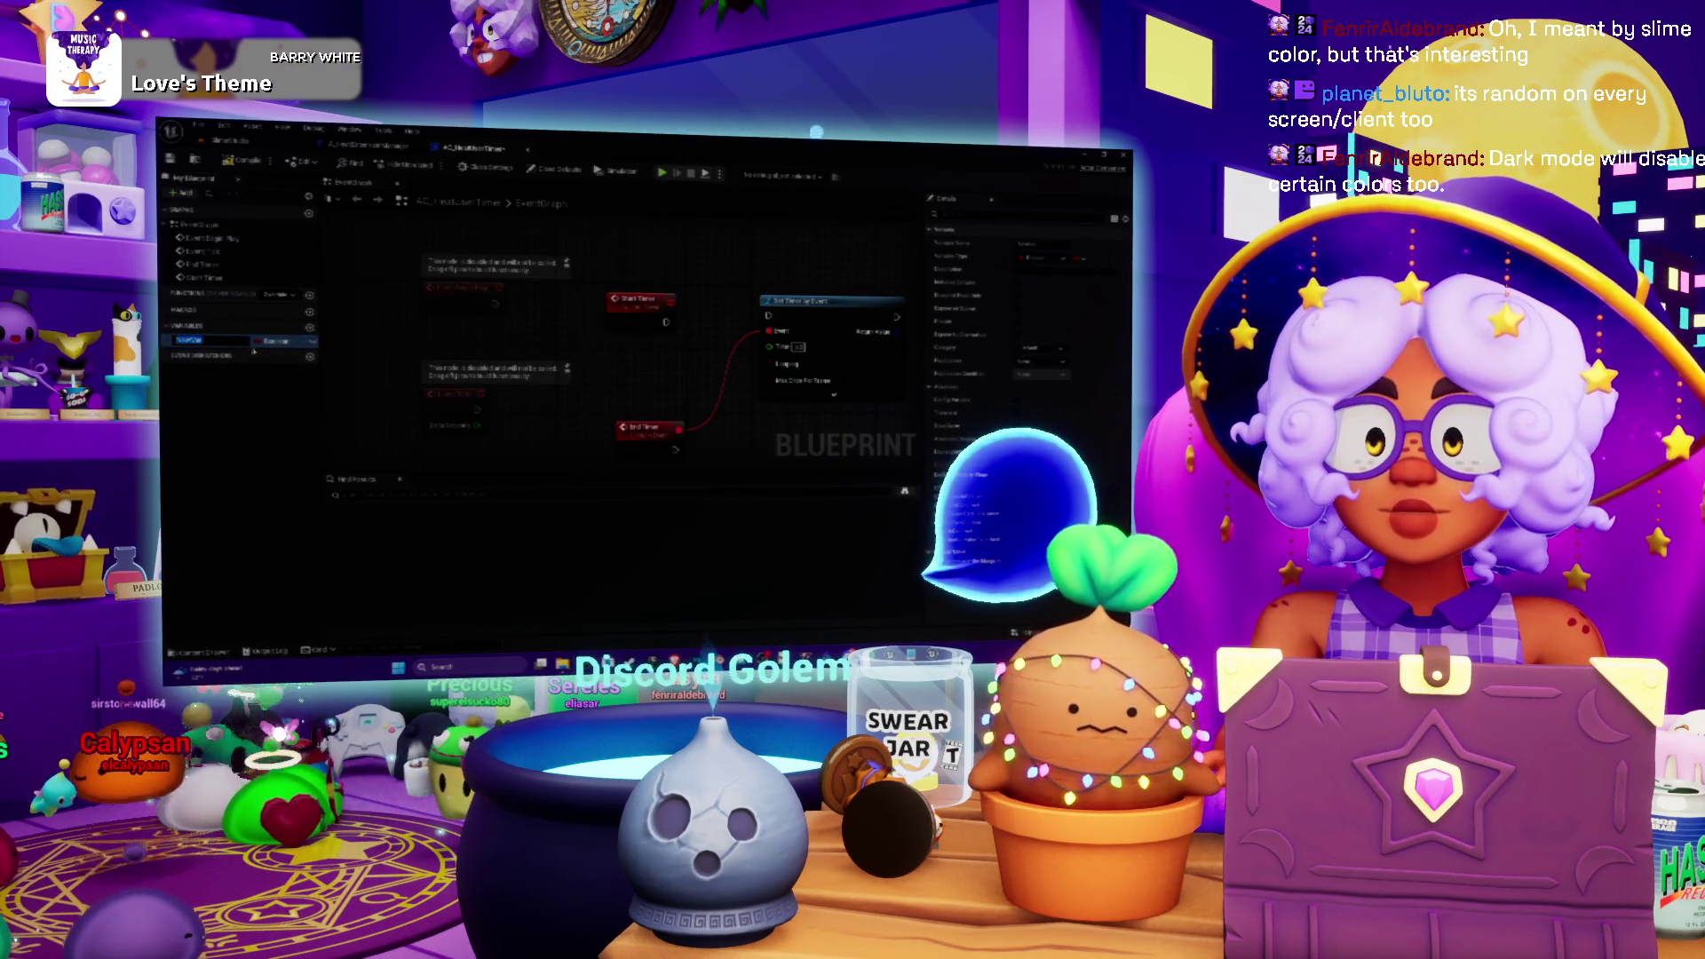
pyautogui.click(191, 375)
pyautogui.rightClick(192, 340)
pyautogui.click(214, 354)
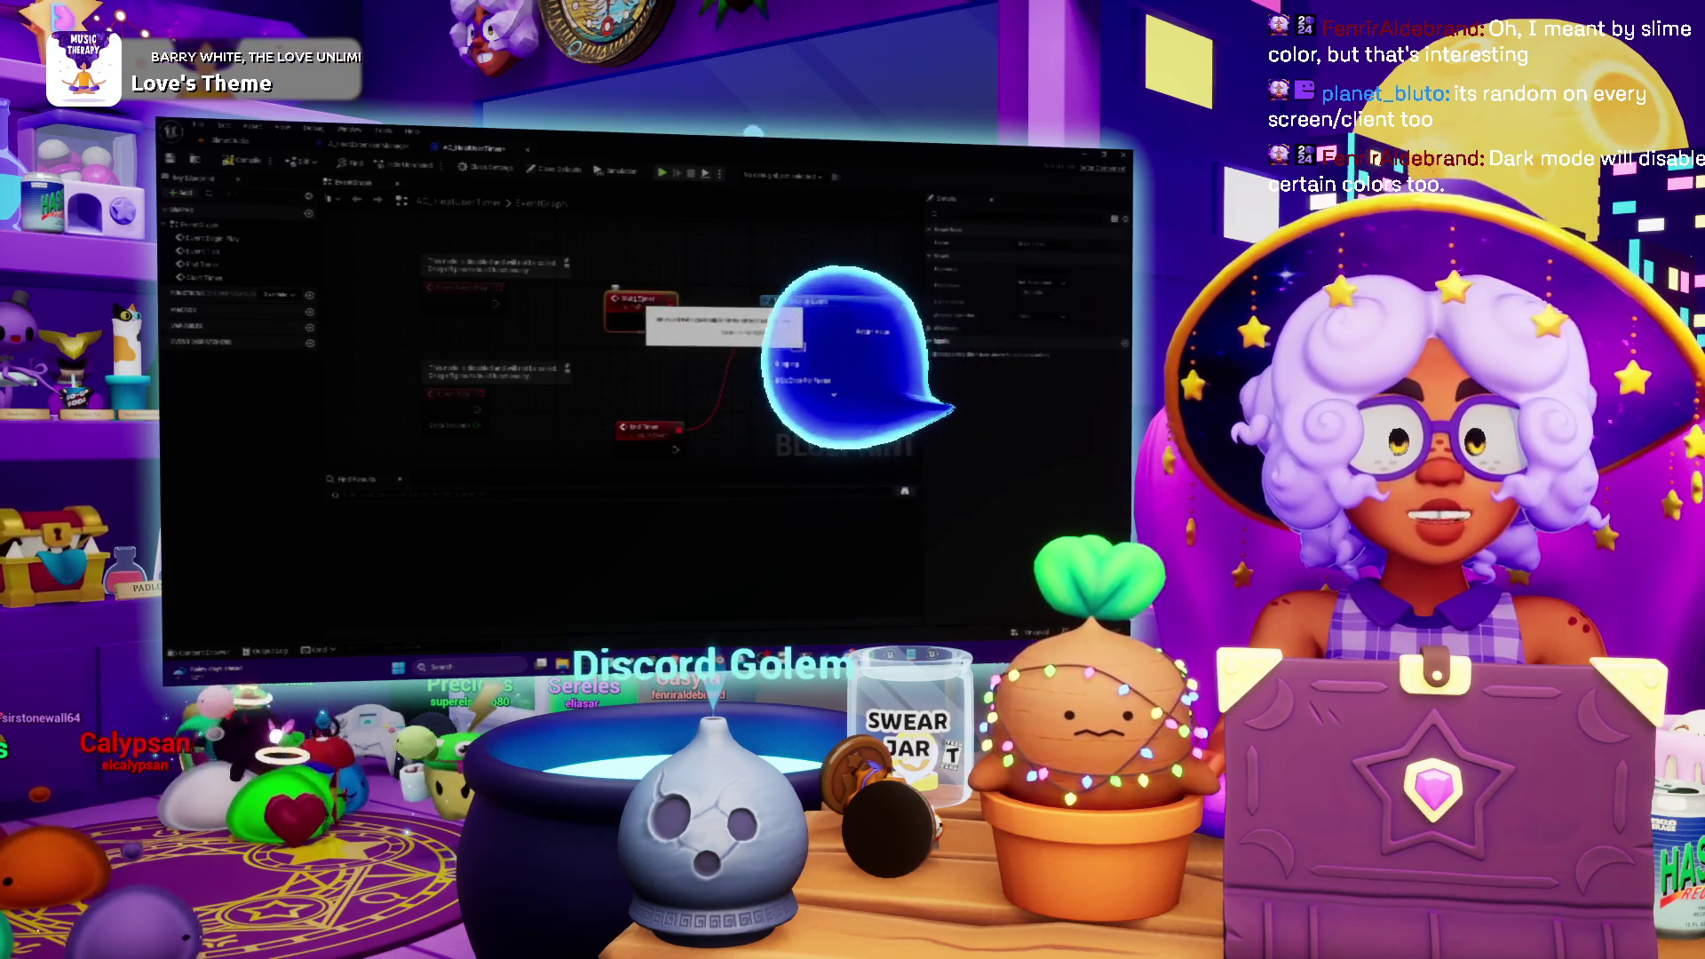
# - Give Start Timer a Float input wired to Set Timer's Time, then add a new event dispatcher
pyautogui.click(638, 300)
pyautogui.click(1125, 344)
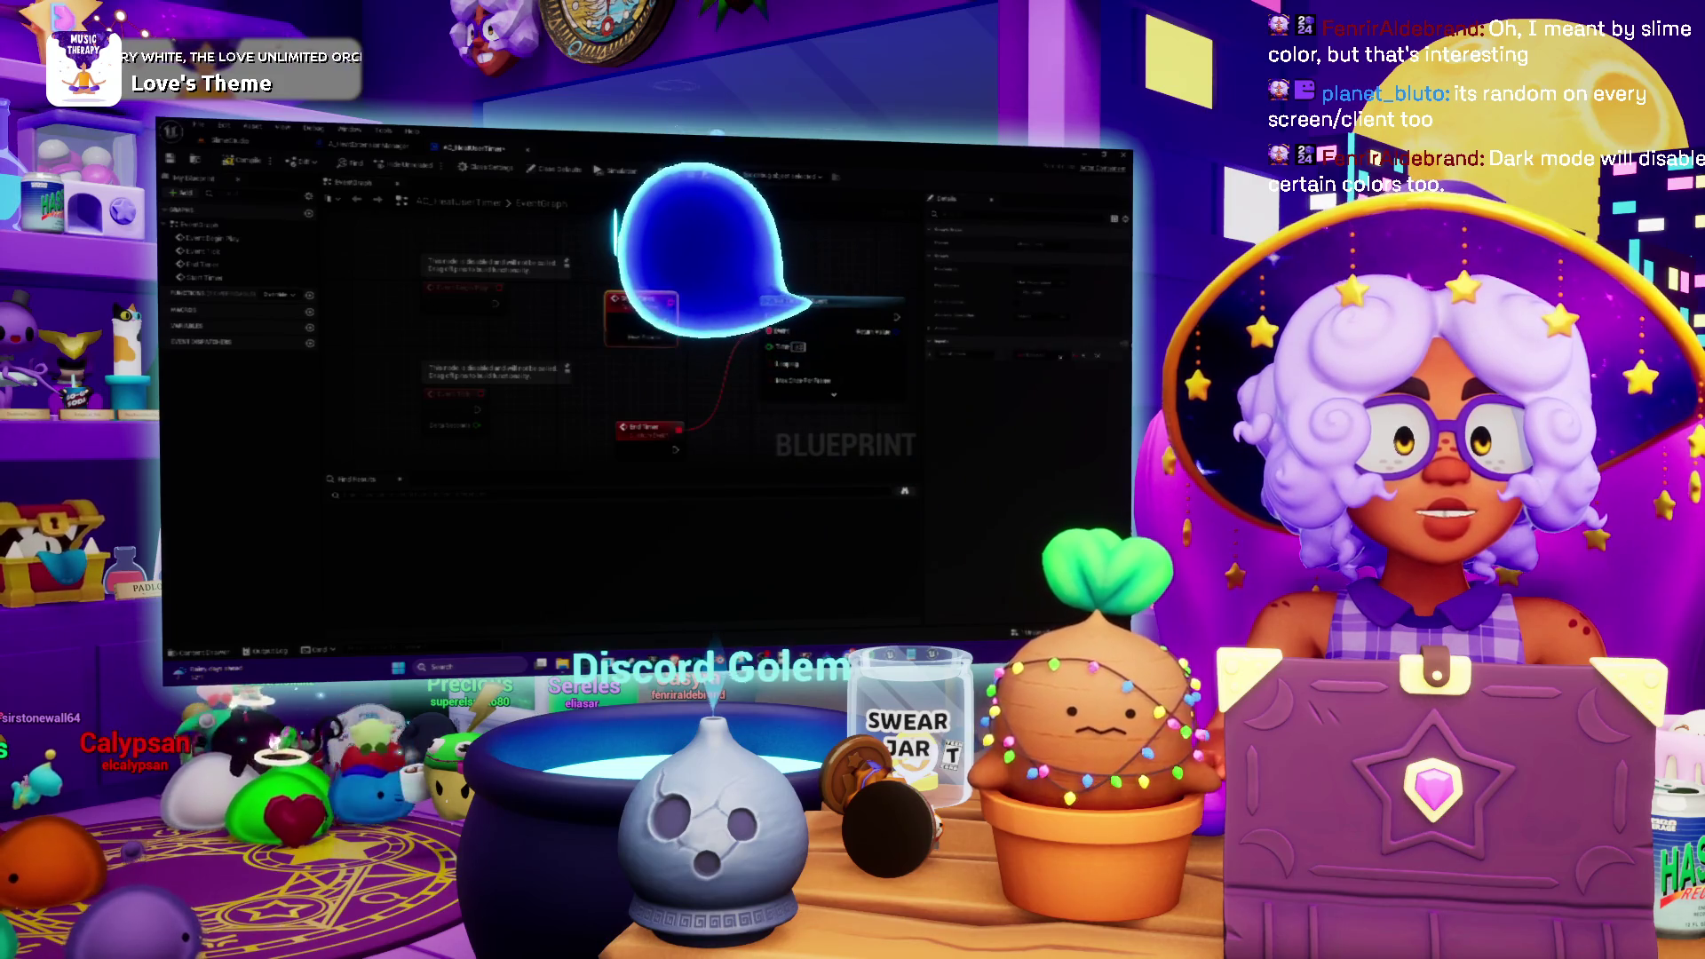
pyautogui.click(1034, 355)
pyautogui.click(1030, 395)
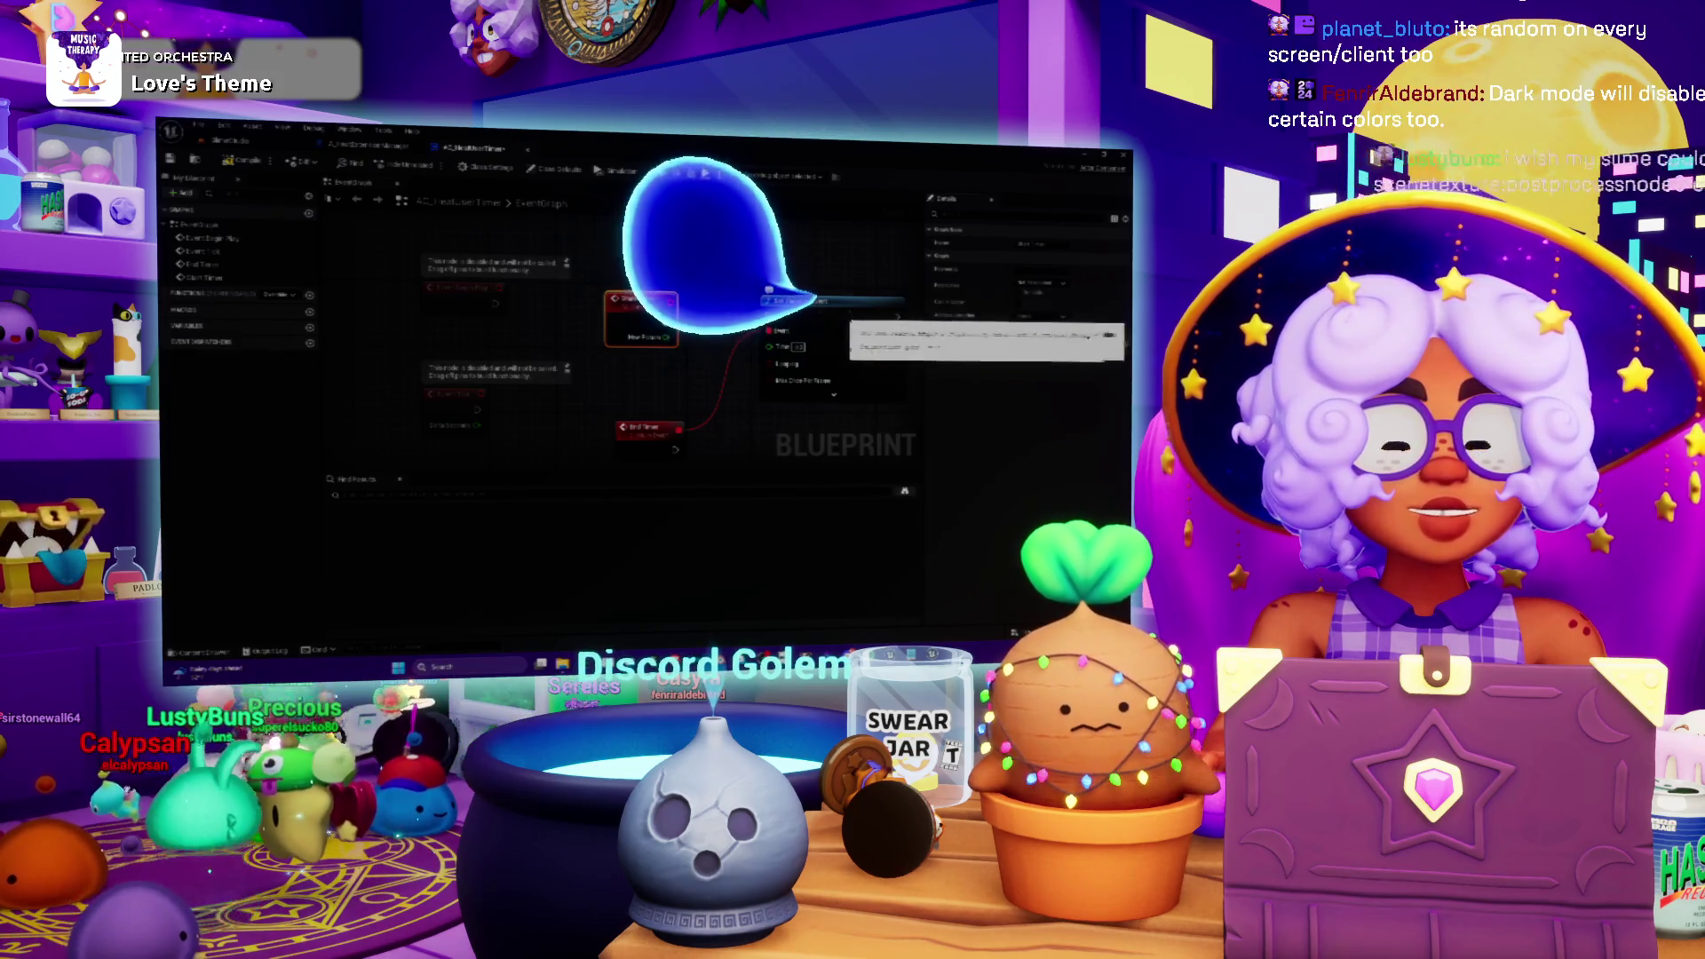
pyautogui.click(955, 354)
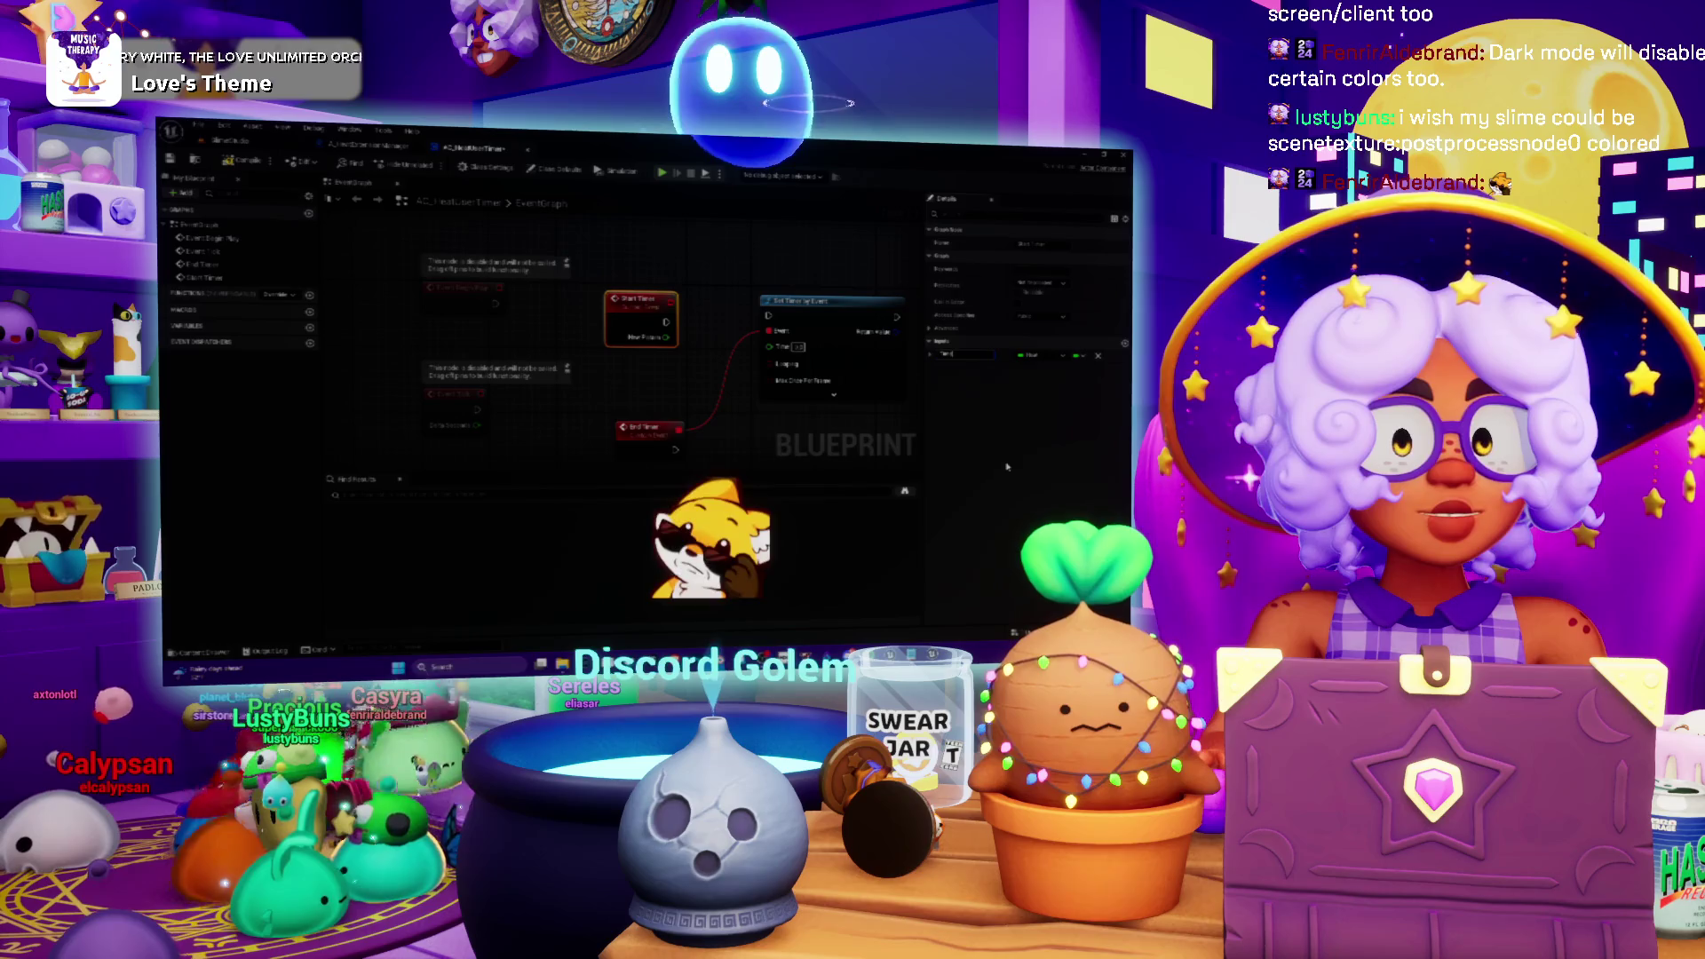
pyautogui.moveTo(675, 340); pyautogui.dragTo(769, 346)
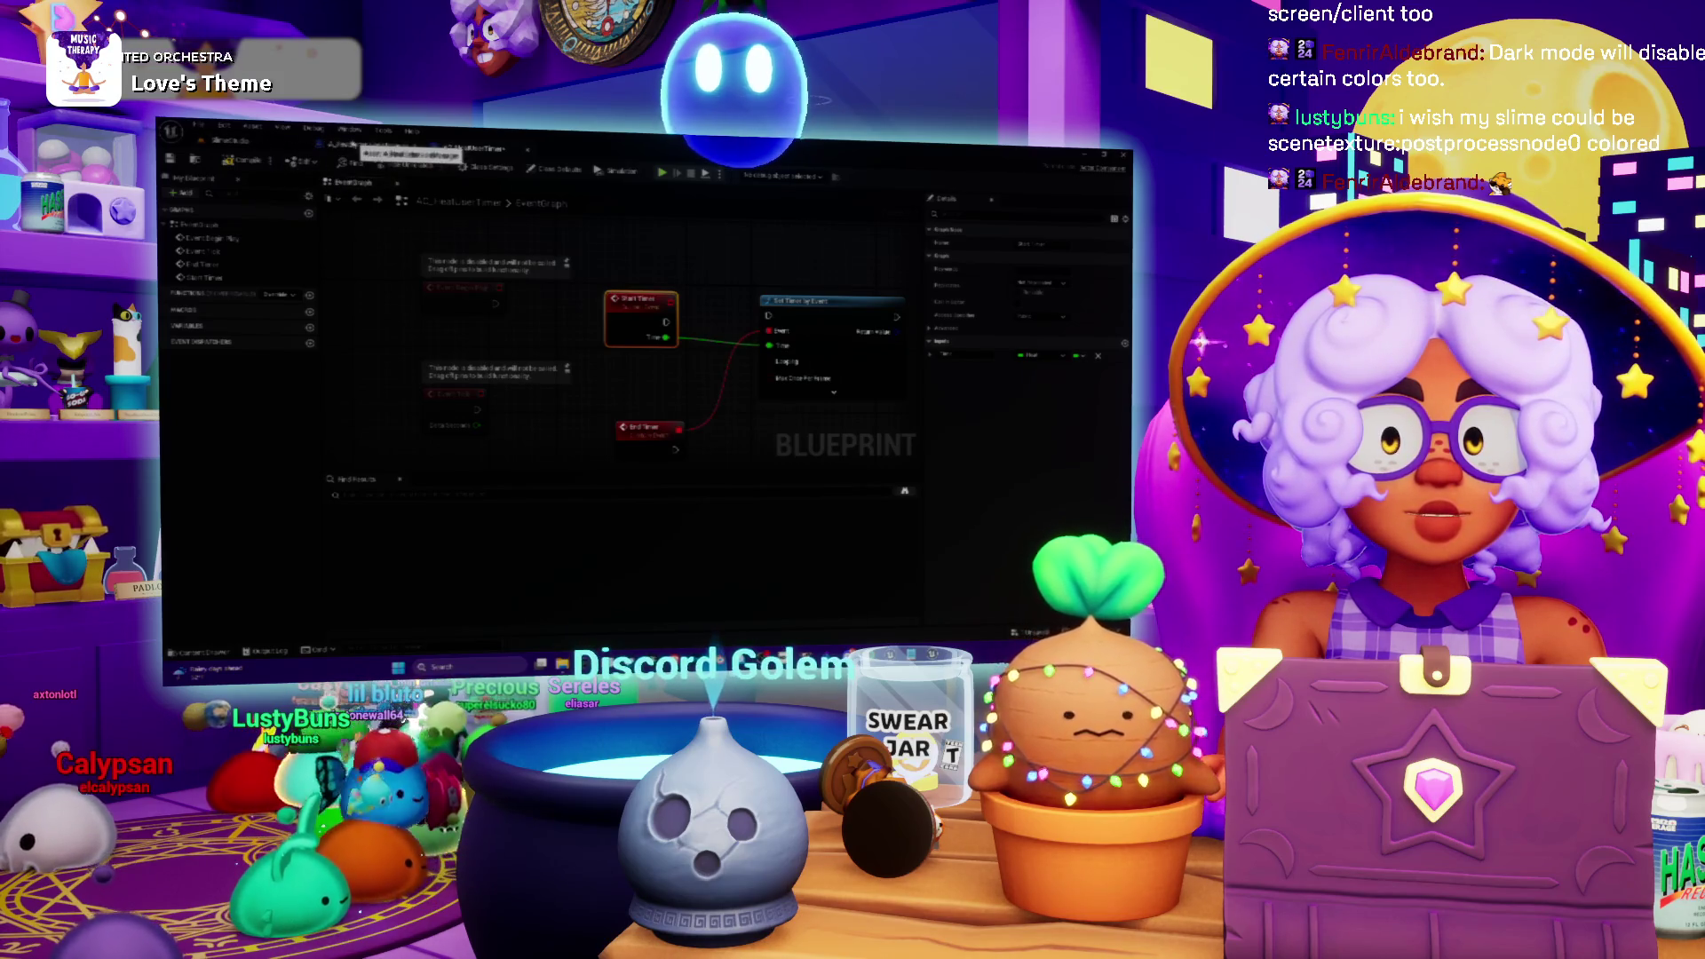
pyautogui.moveTo(733, 437)
pyautogui.mouseDown()
pyautogui.moveTo(598, 333)
pyautogui.moveTo(616, 346)
pyautogui.mouseUp()
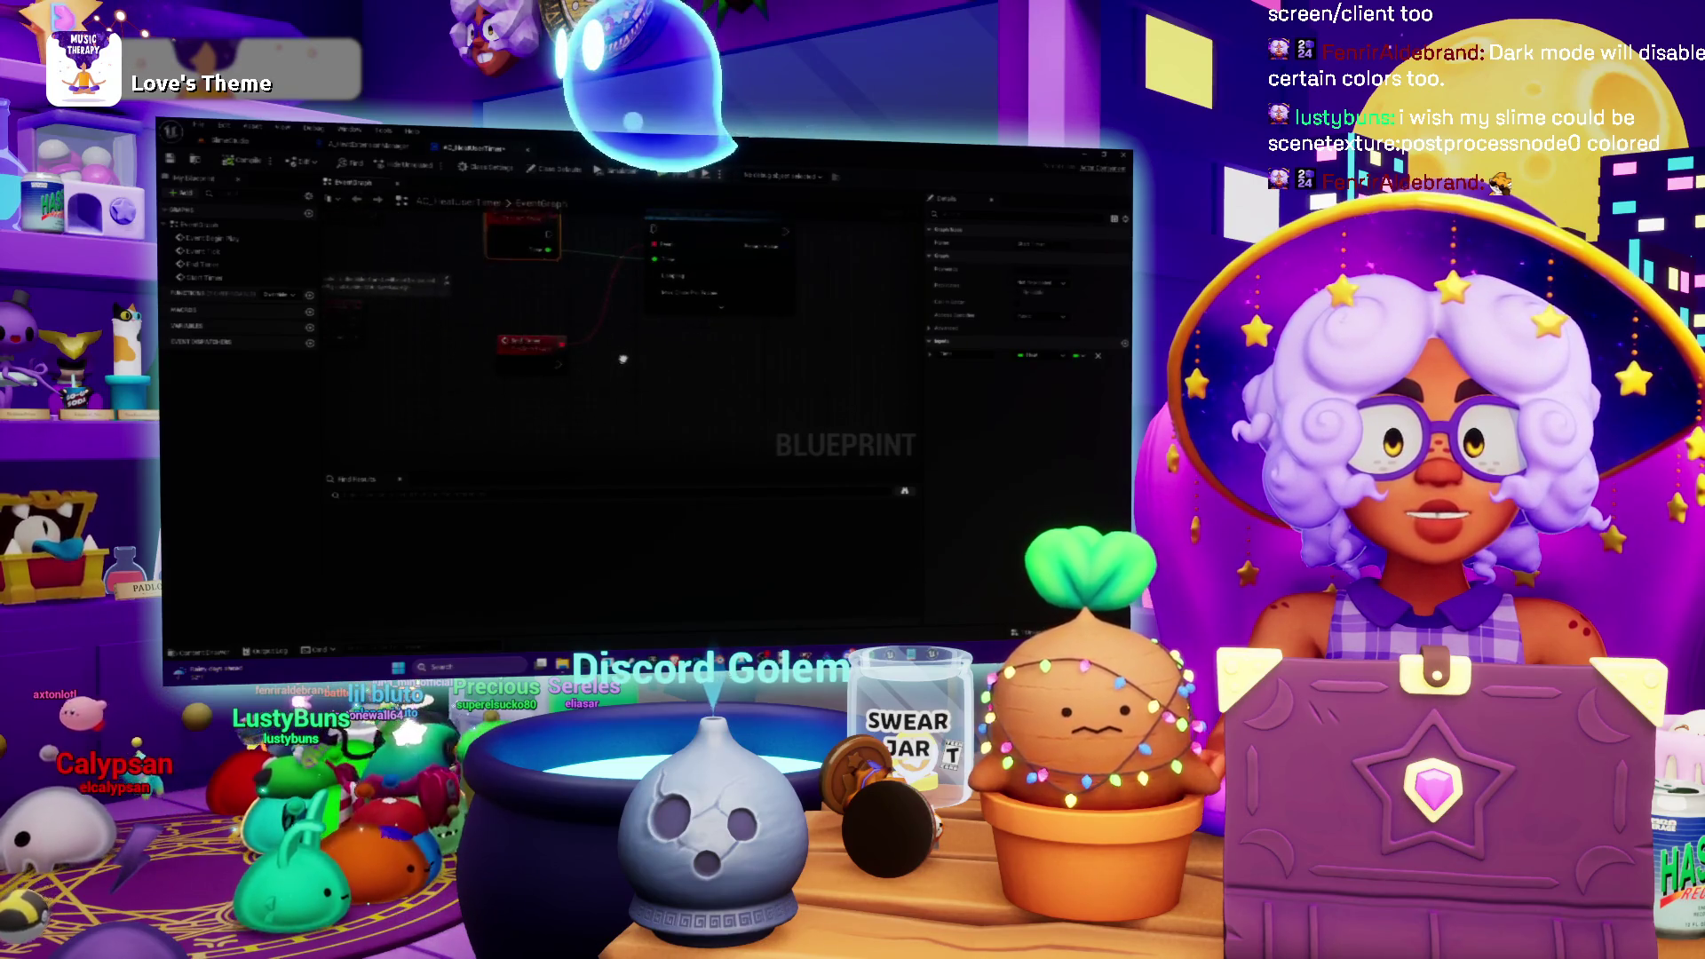
pyautogui.click(311, 343)
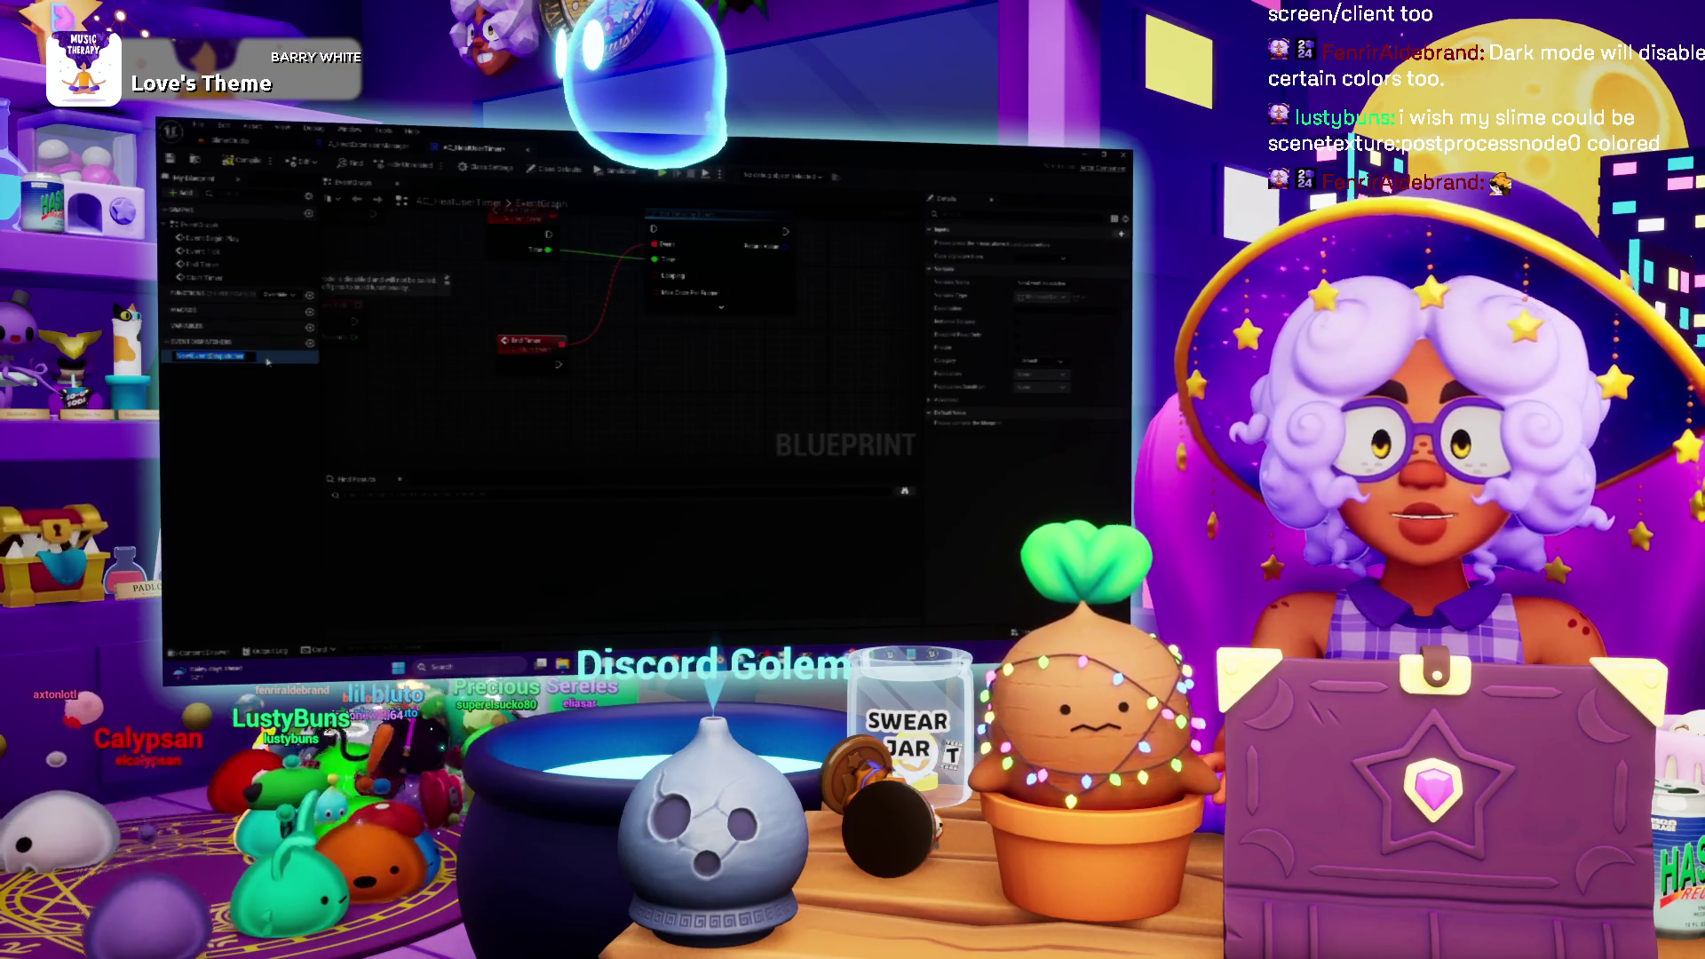
# - Name the event dispatcher 'OnimerEnd' and place its node on the graph
pyautogui.write('On')
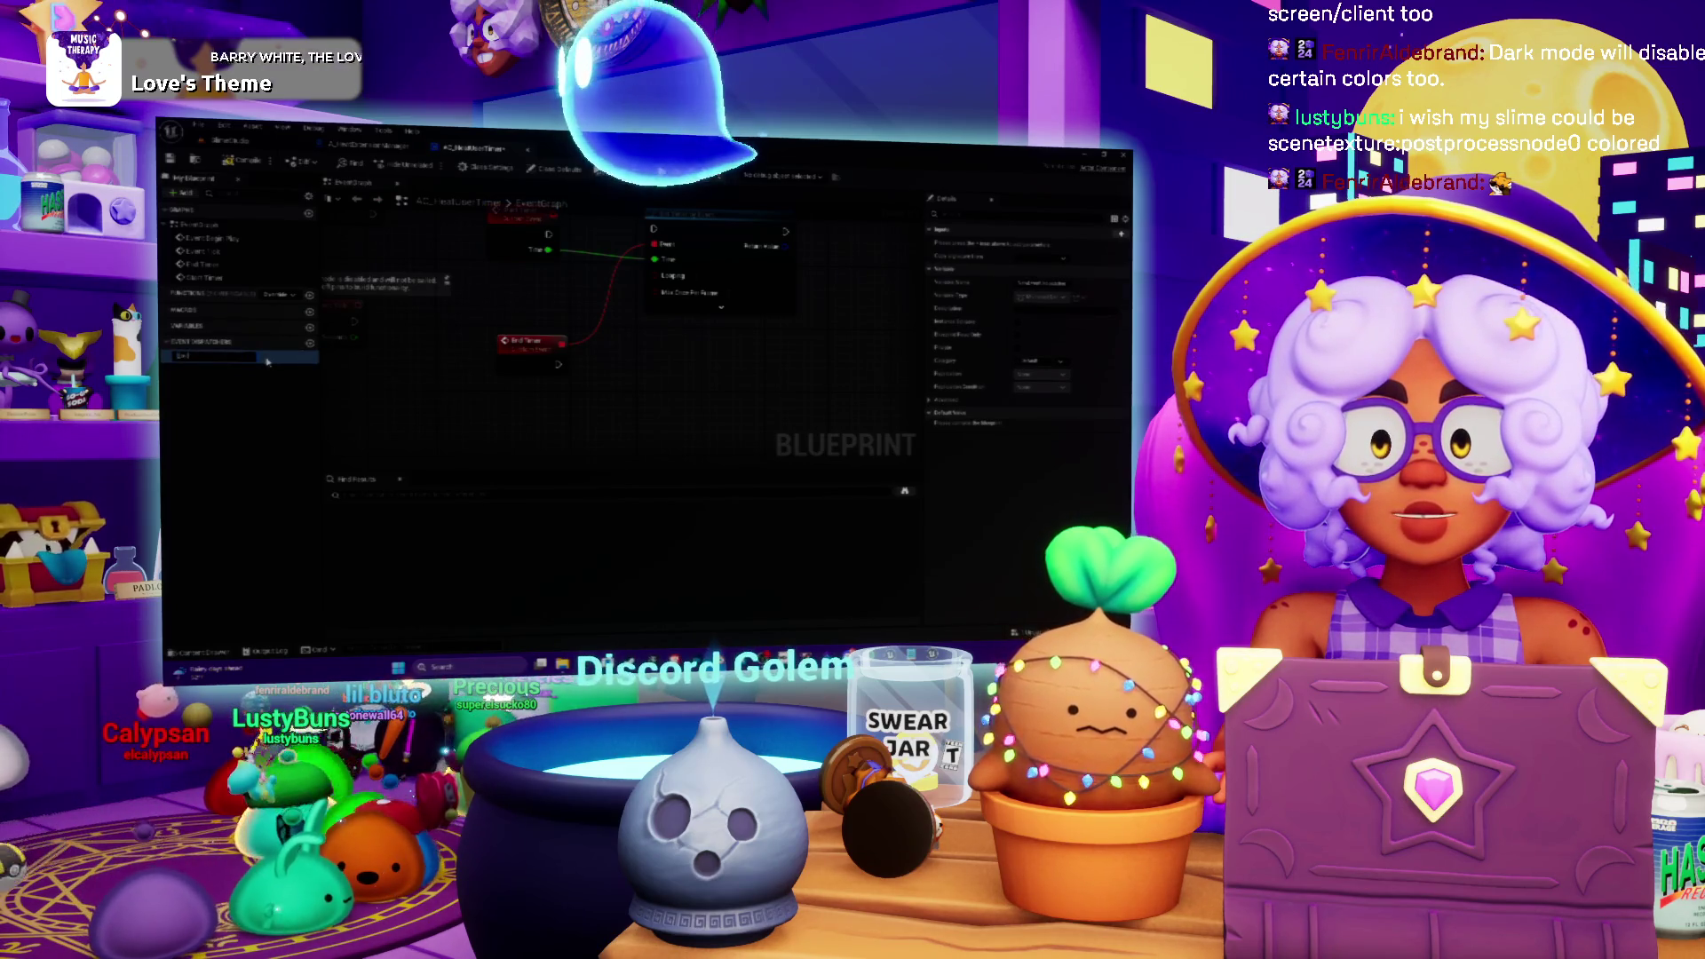
pyautogui.write('imer')
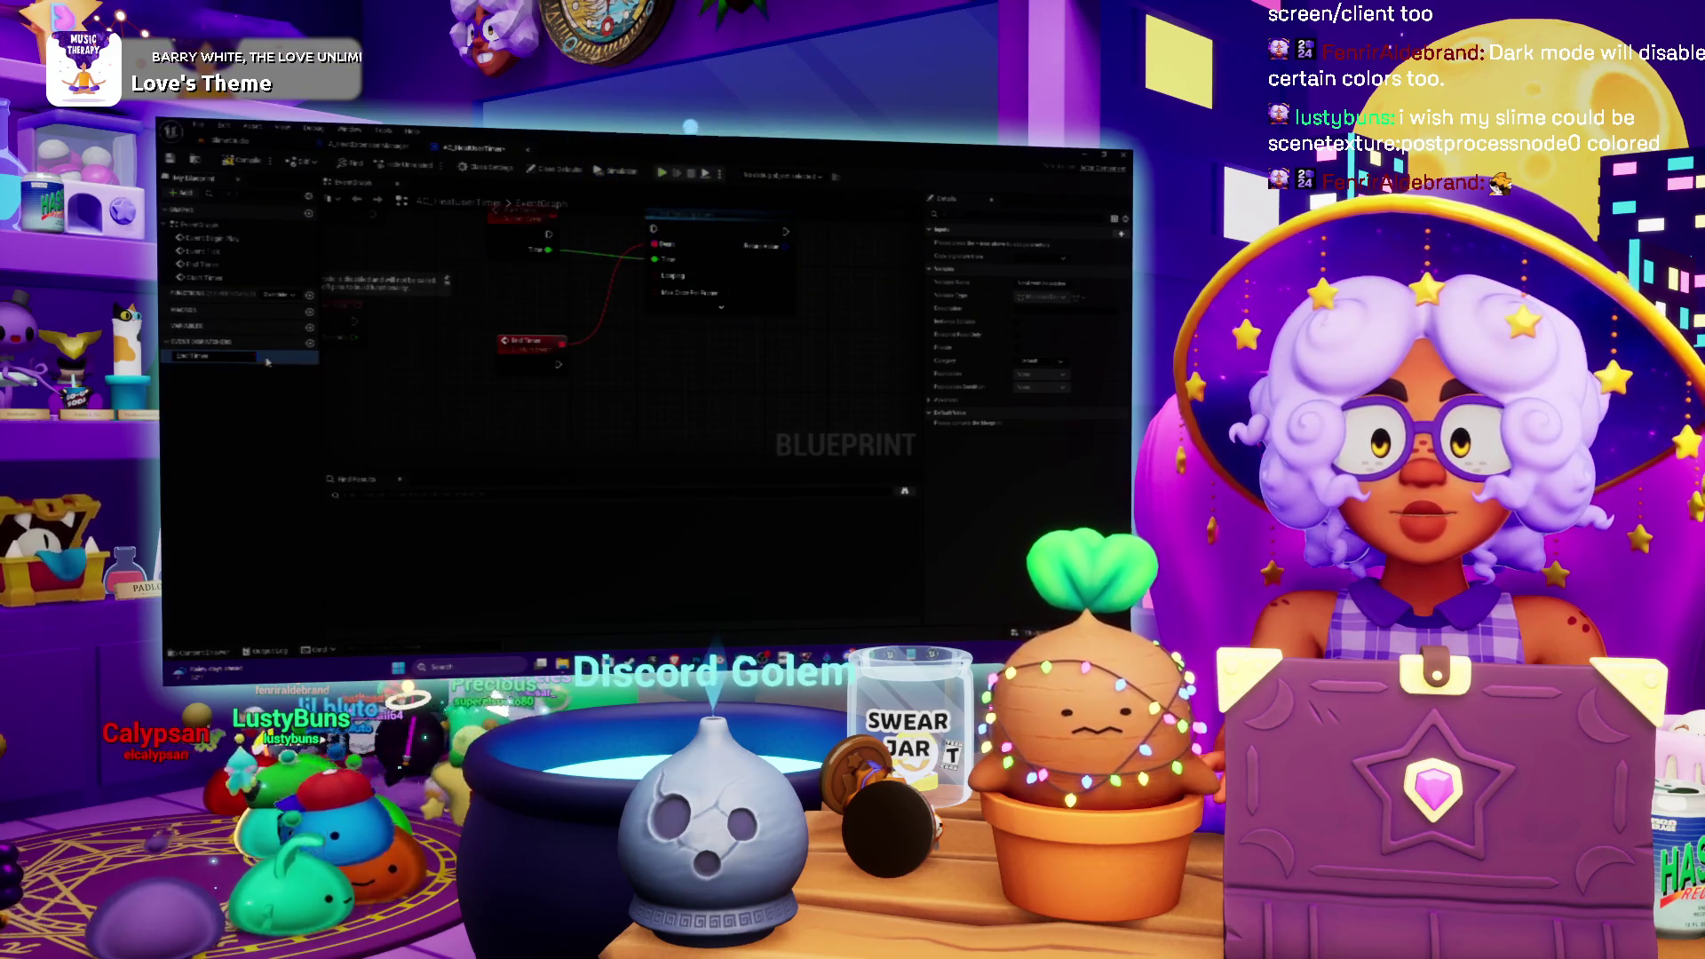
pyautogui.write('End')
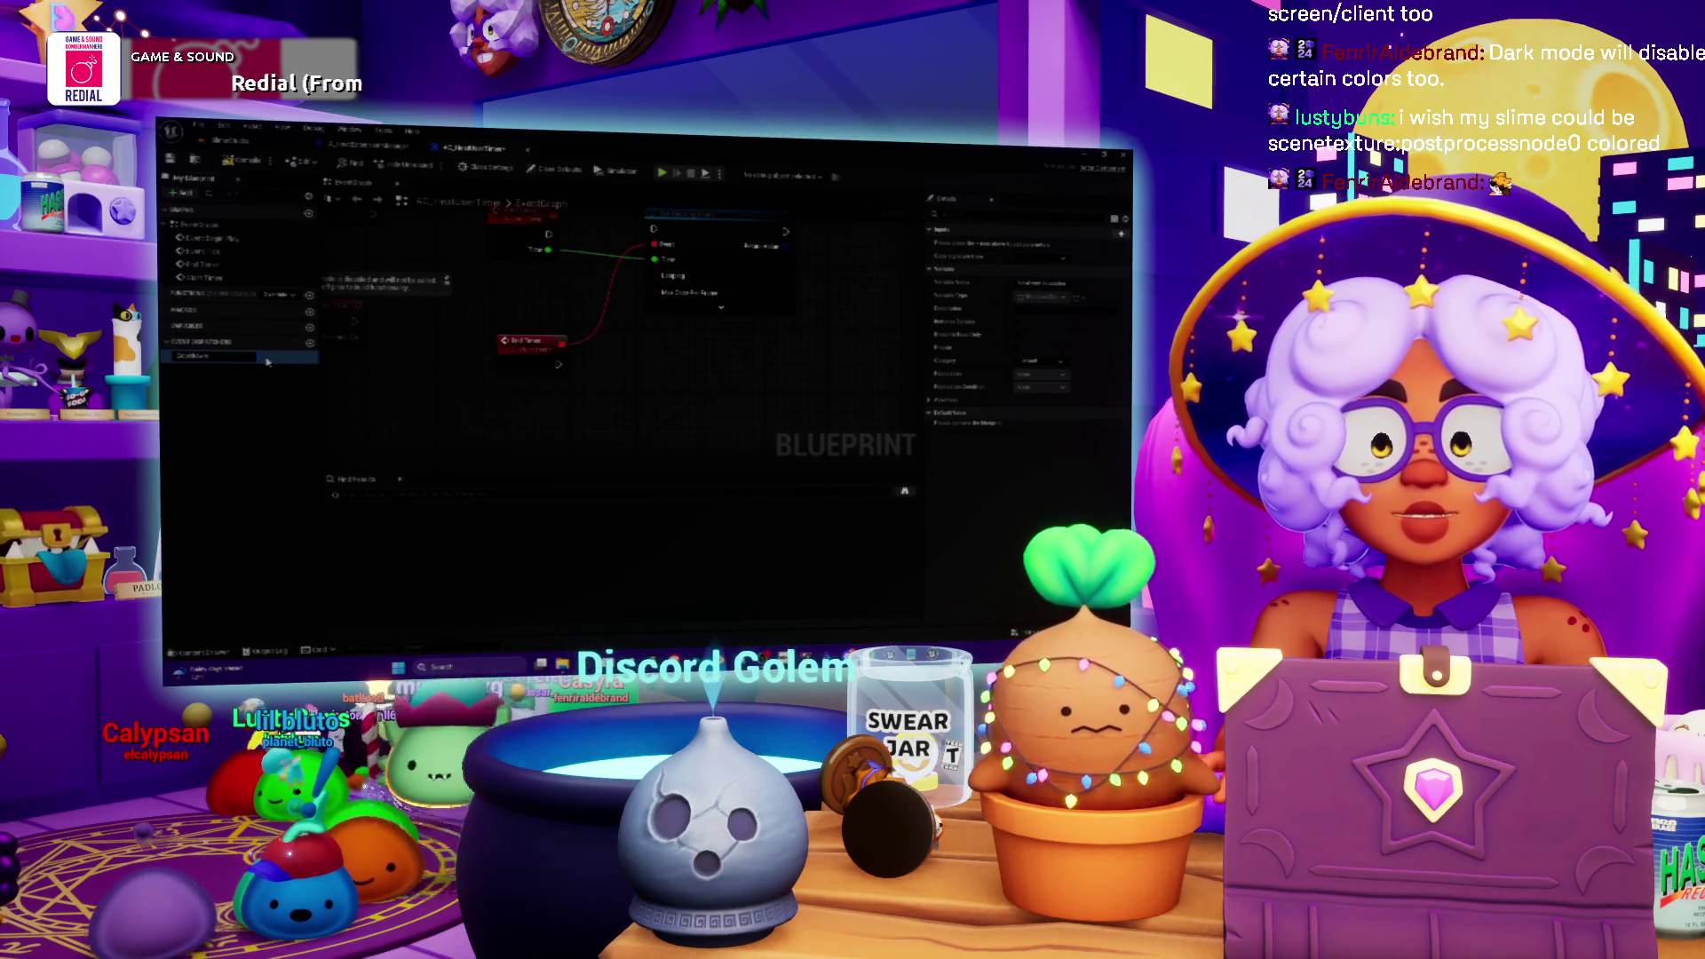
pyautogui.press('Return')
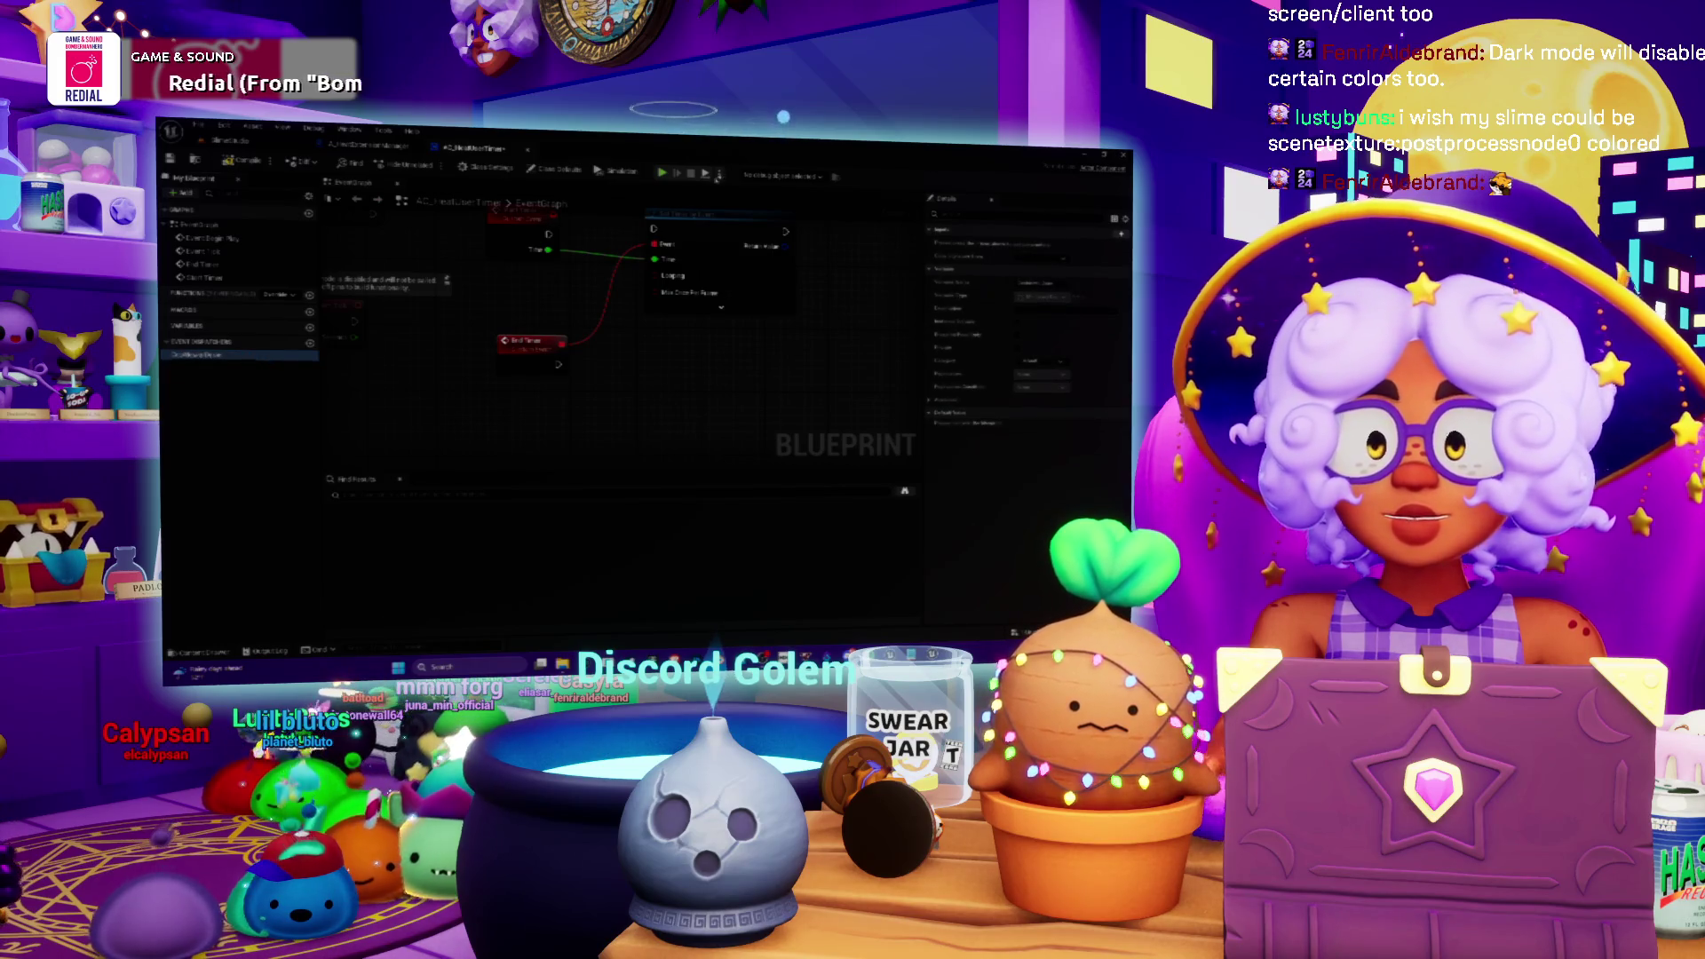
pyautogui.click(205, 355)
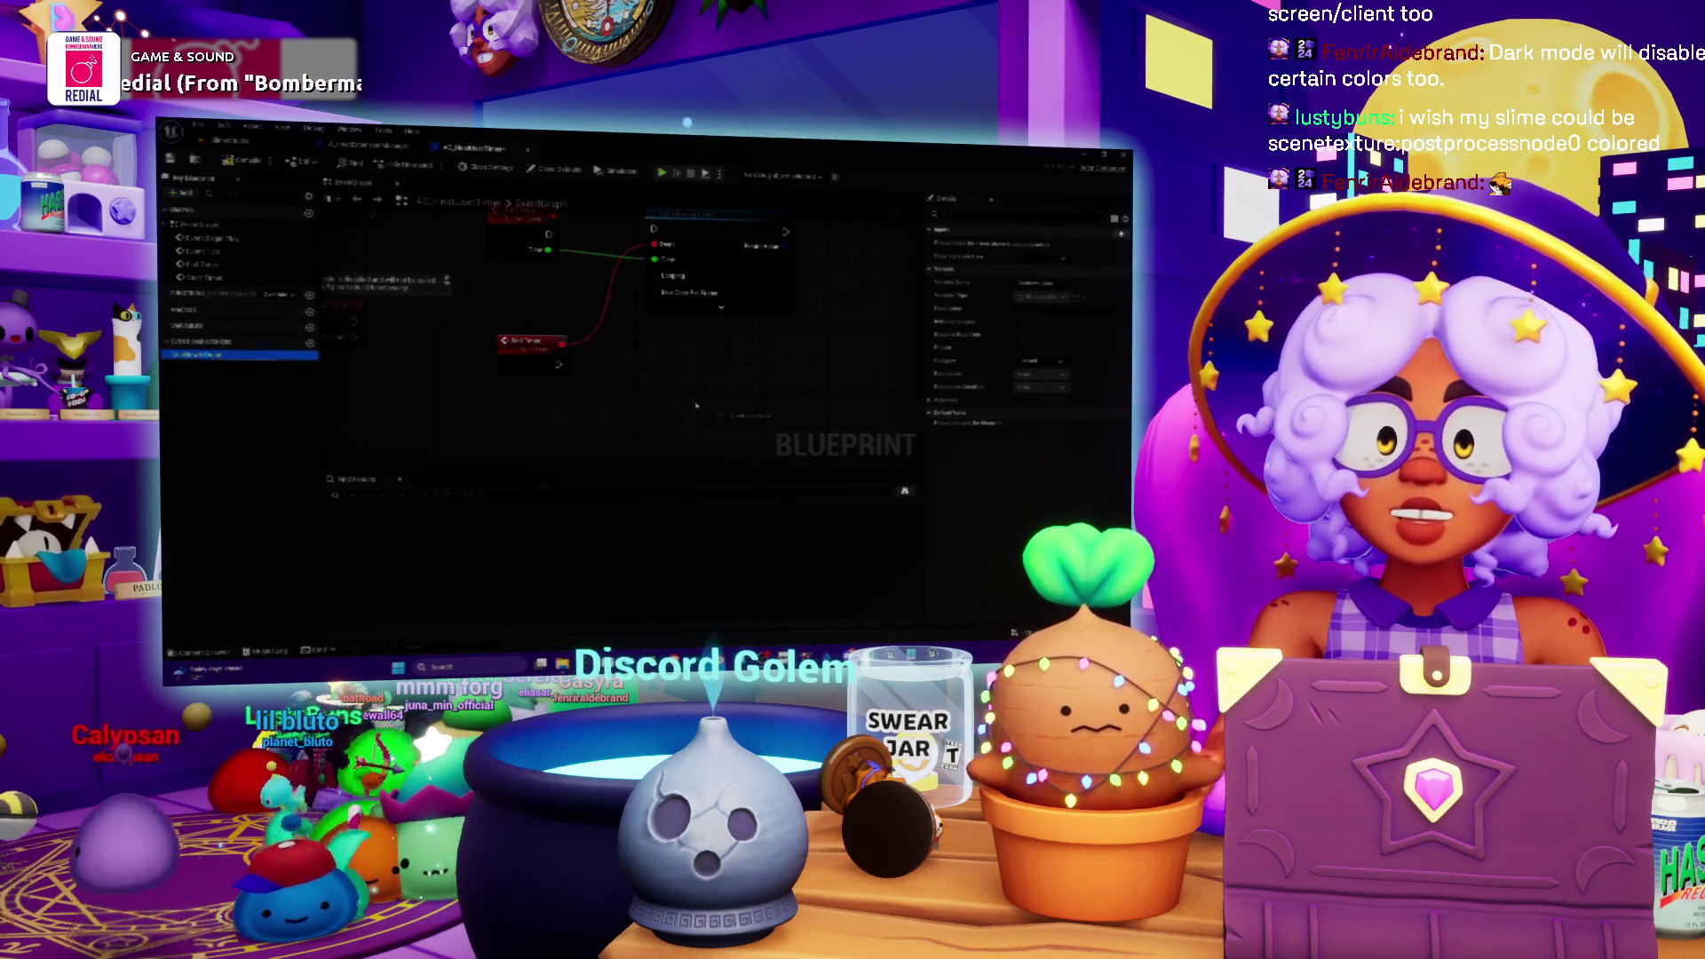
pyautogui.moveTo(696, 405); pyautogui.dragTo(698, 409)
pyautogui.click(727, 424)
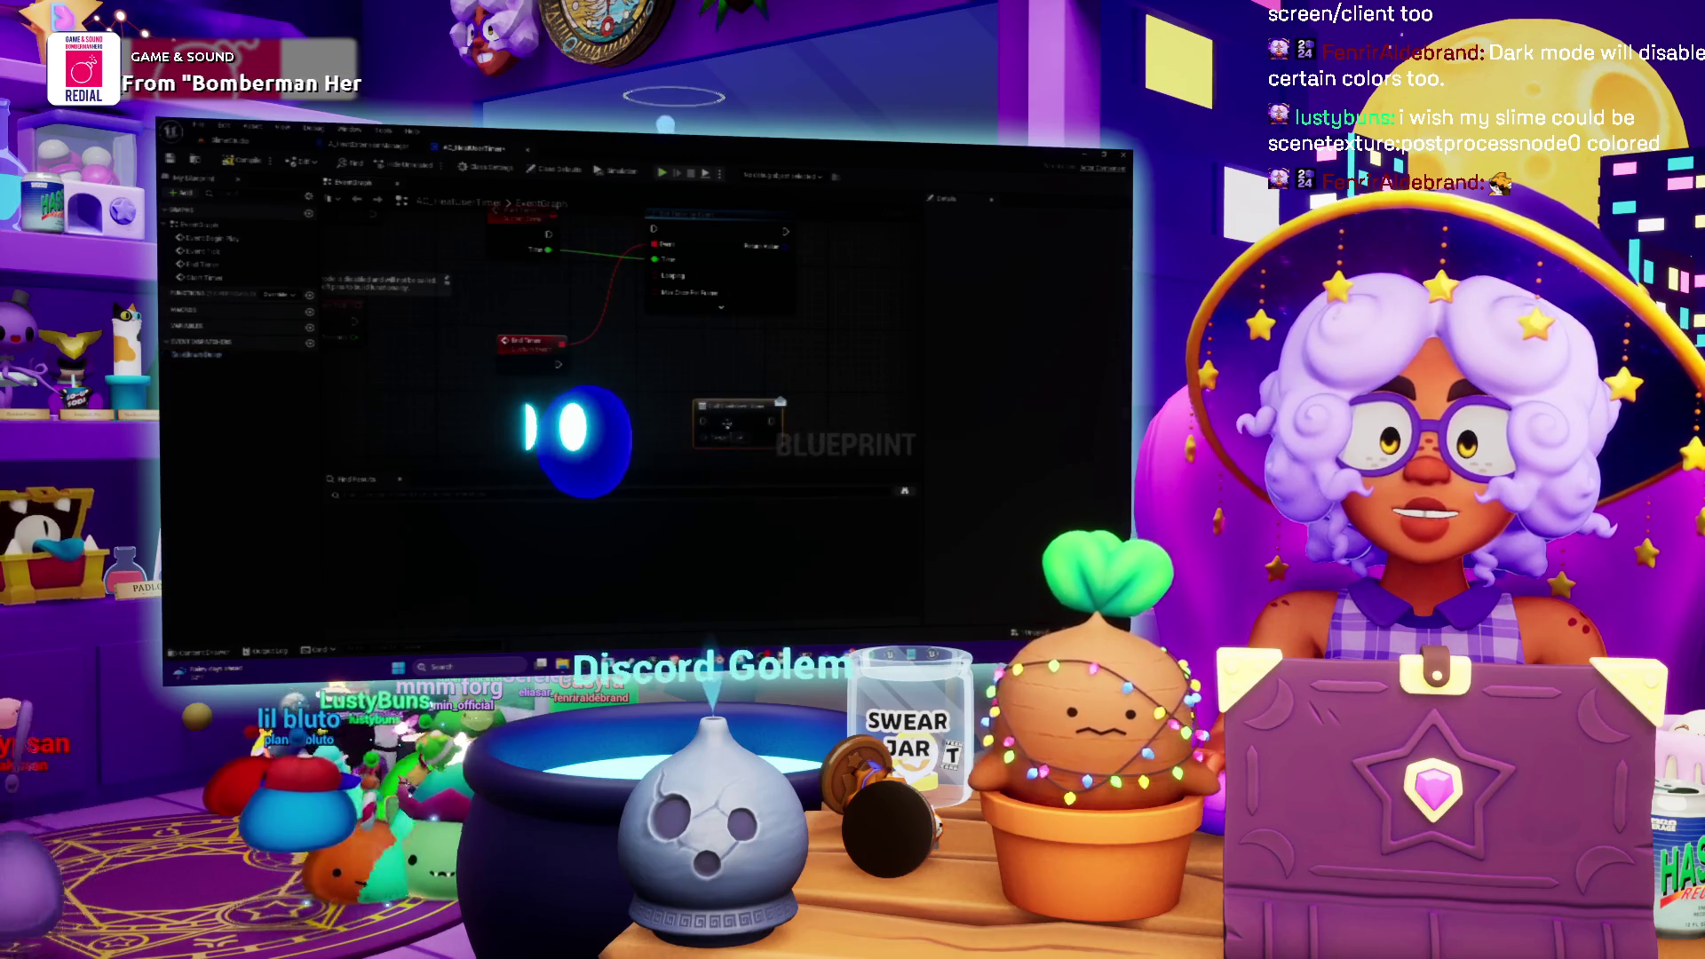
# - Add a second Start Timer input of the same type as Time and move it above Time
pyautogui.click(529, 281)
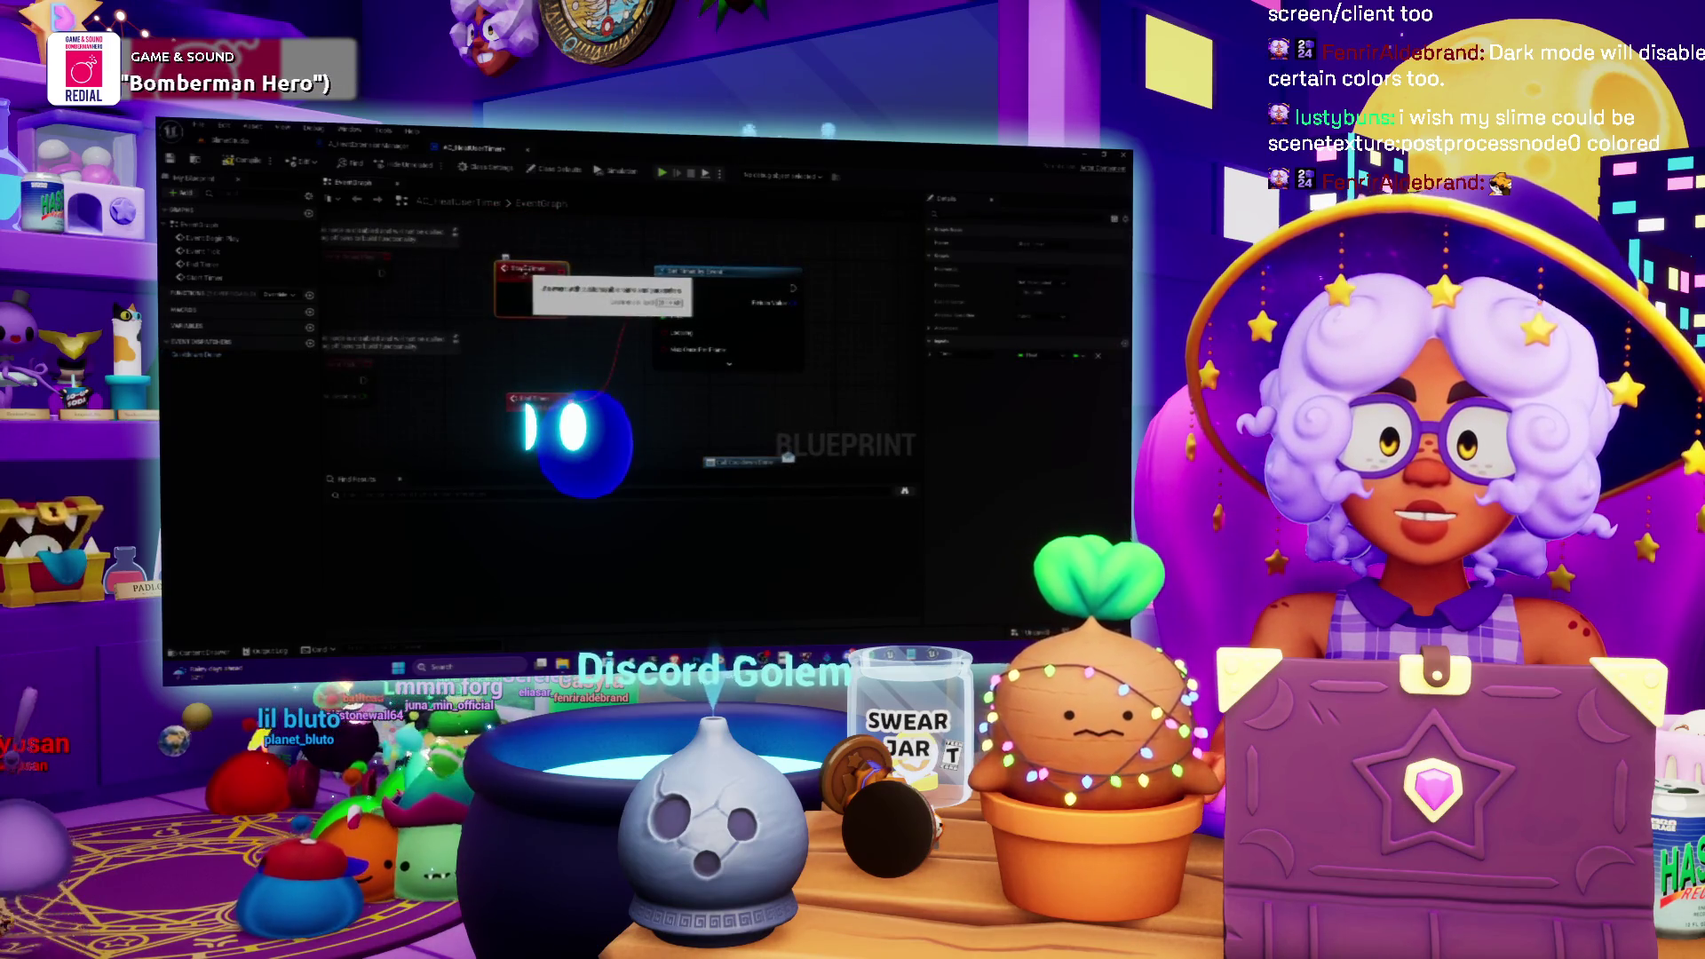
pyautogui.click(1125, 343)
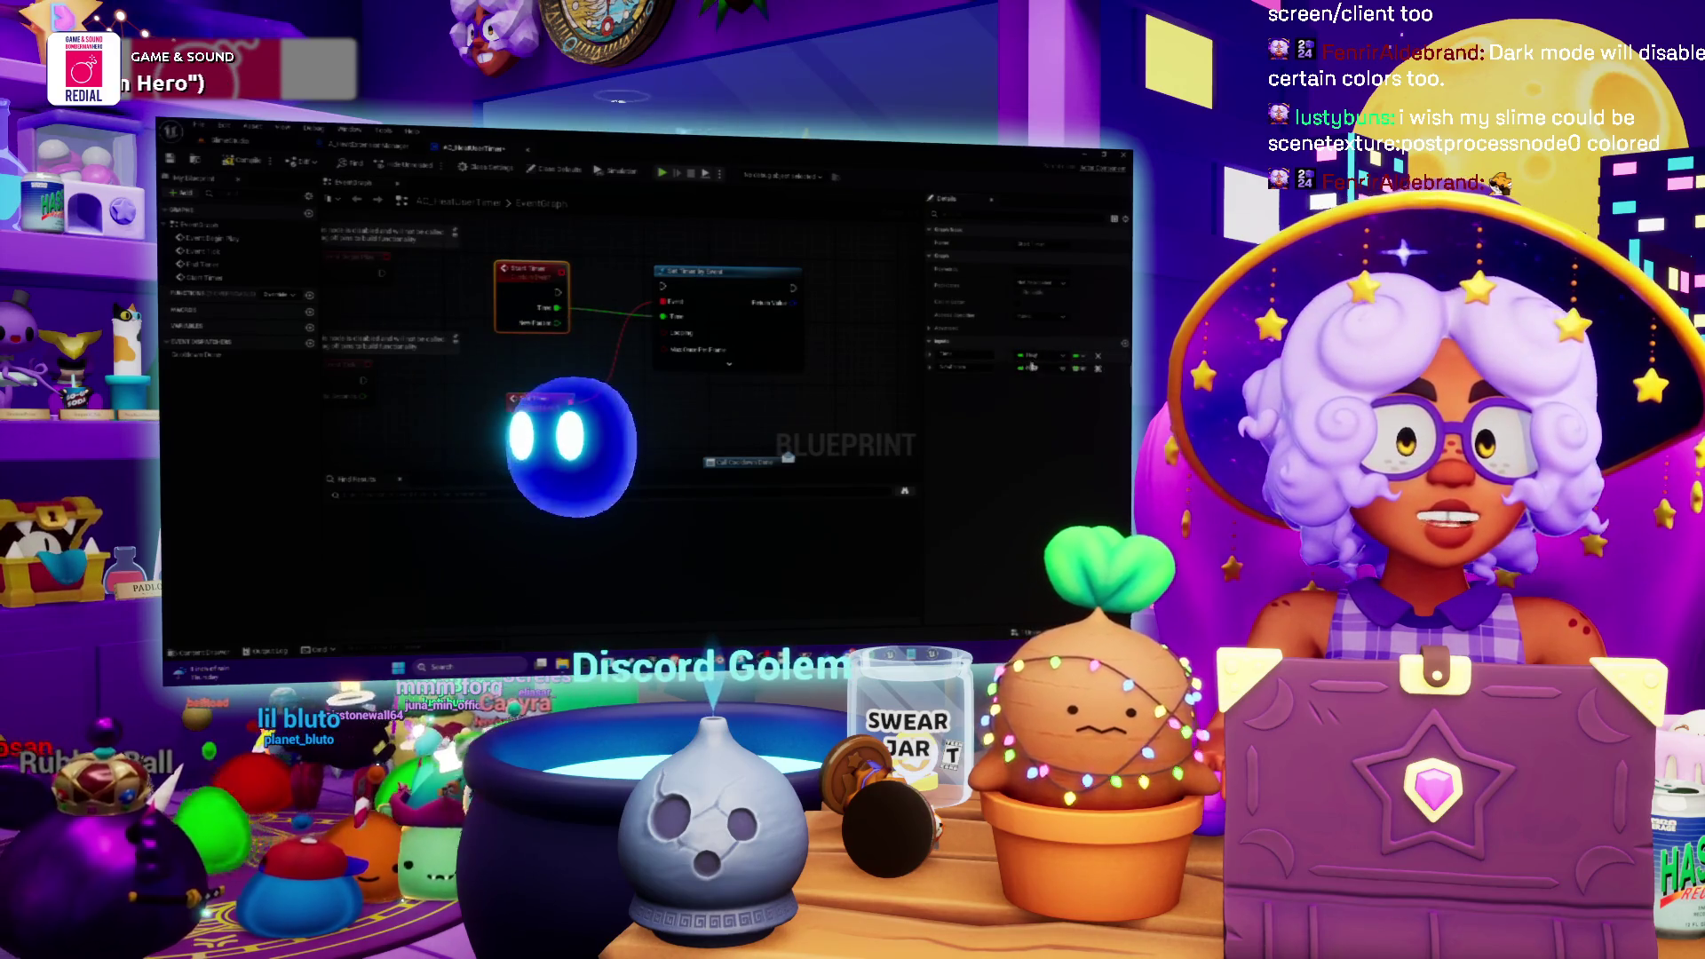
pyautogui.click(1028, 369)
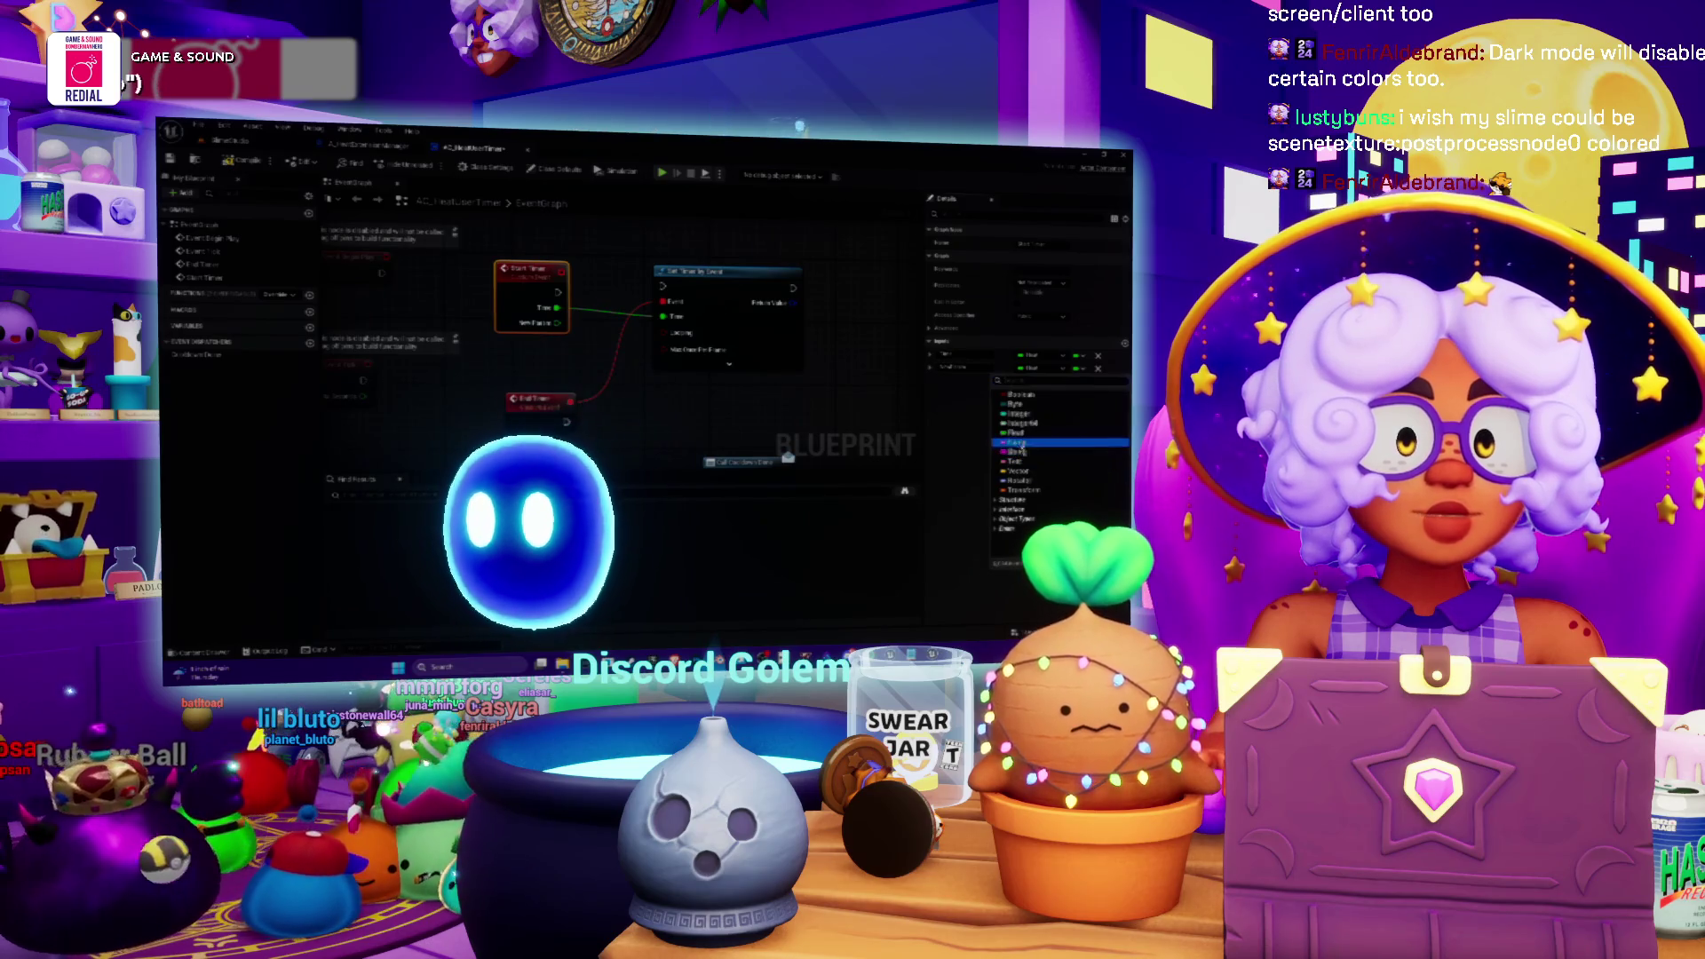
pyautogui.click(1013, 451)
pyautogui.click(929, 367)
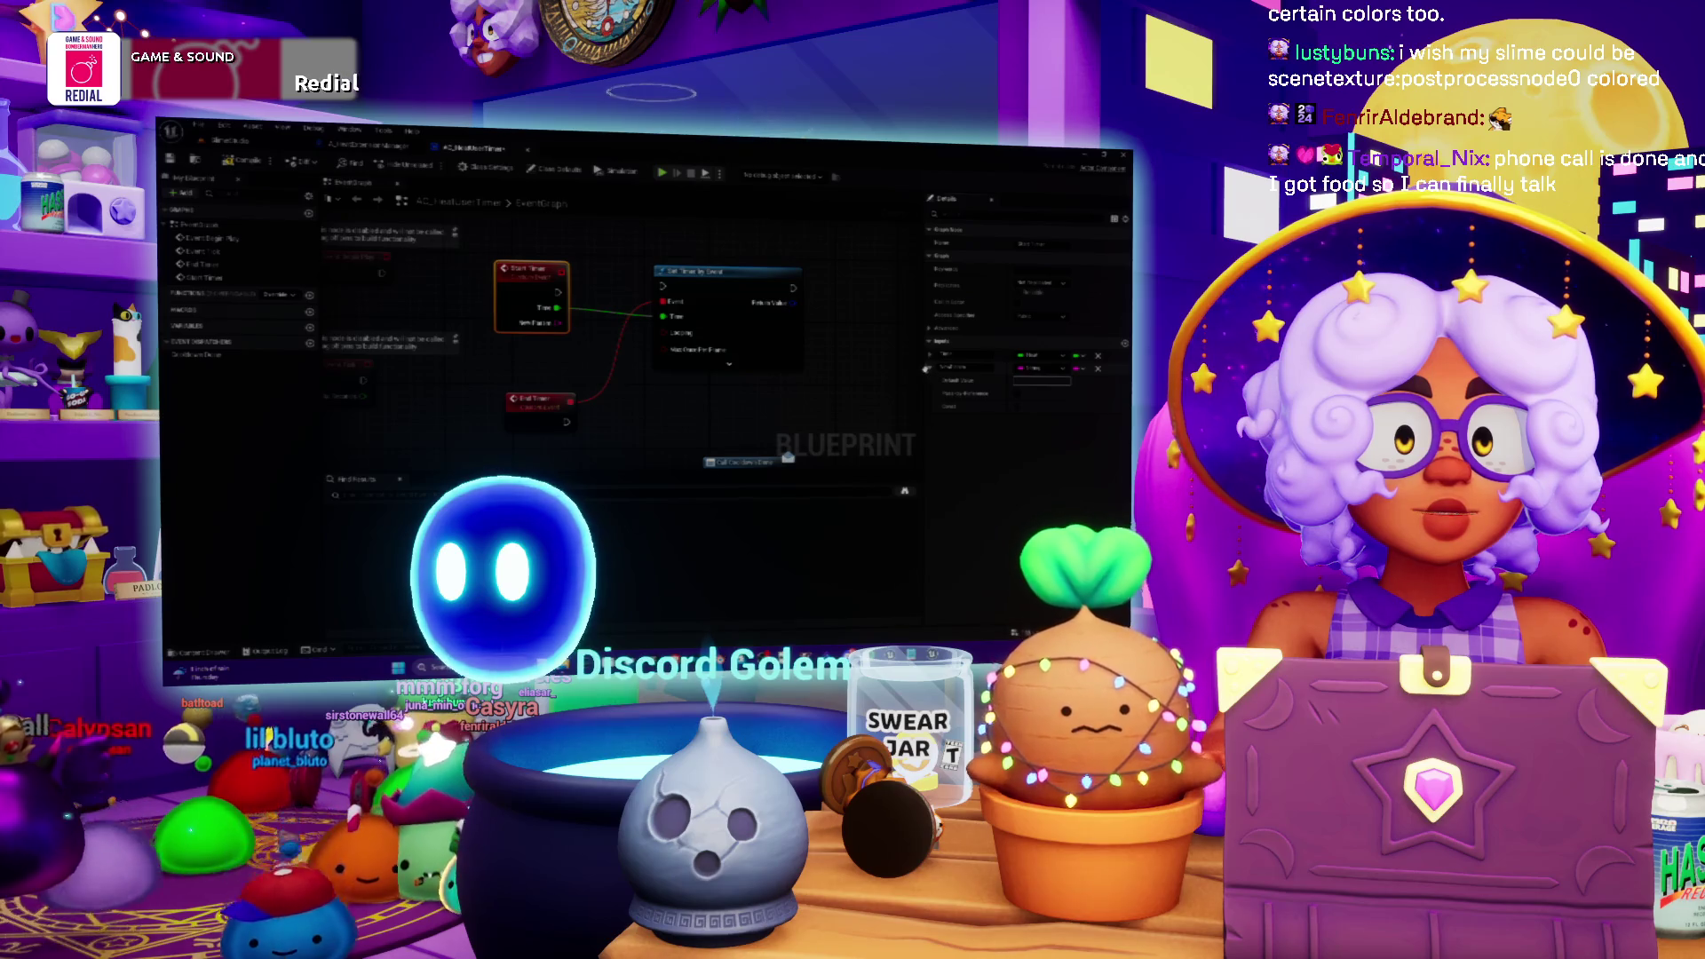
pyautogui.moveTo(941, 367); pyautogui.dragTo(981, 365)
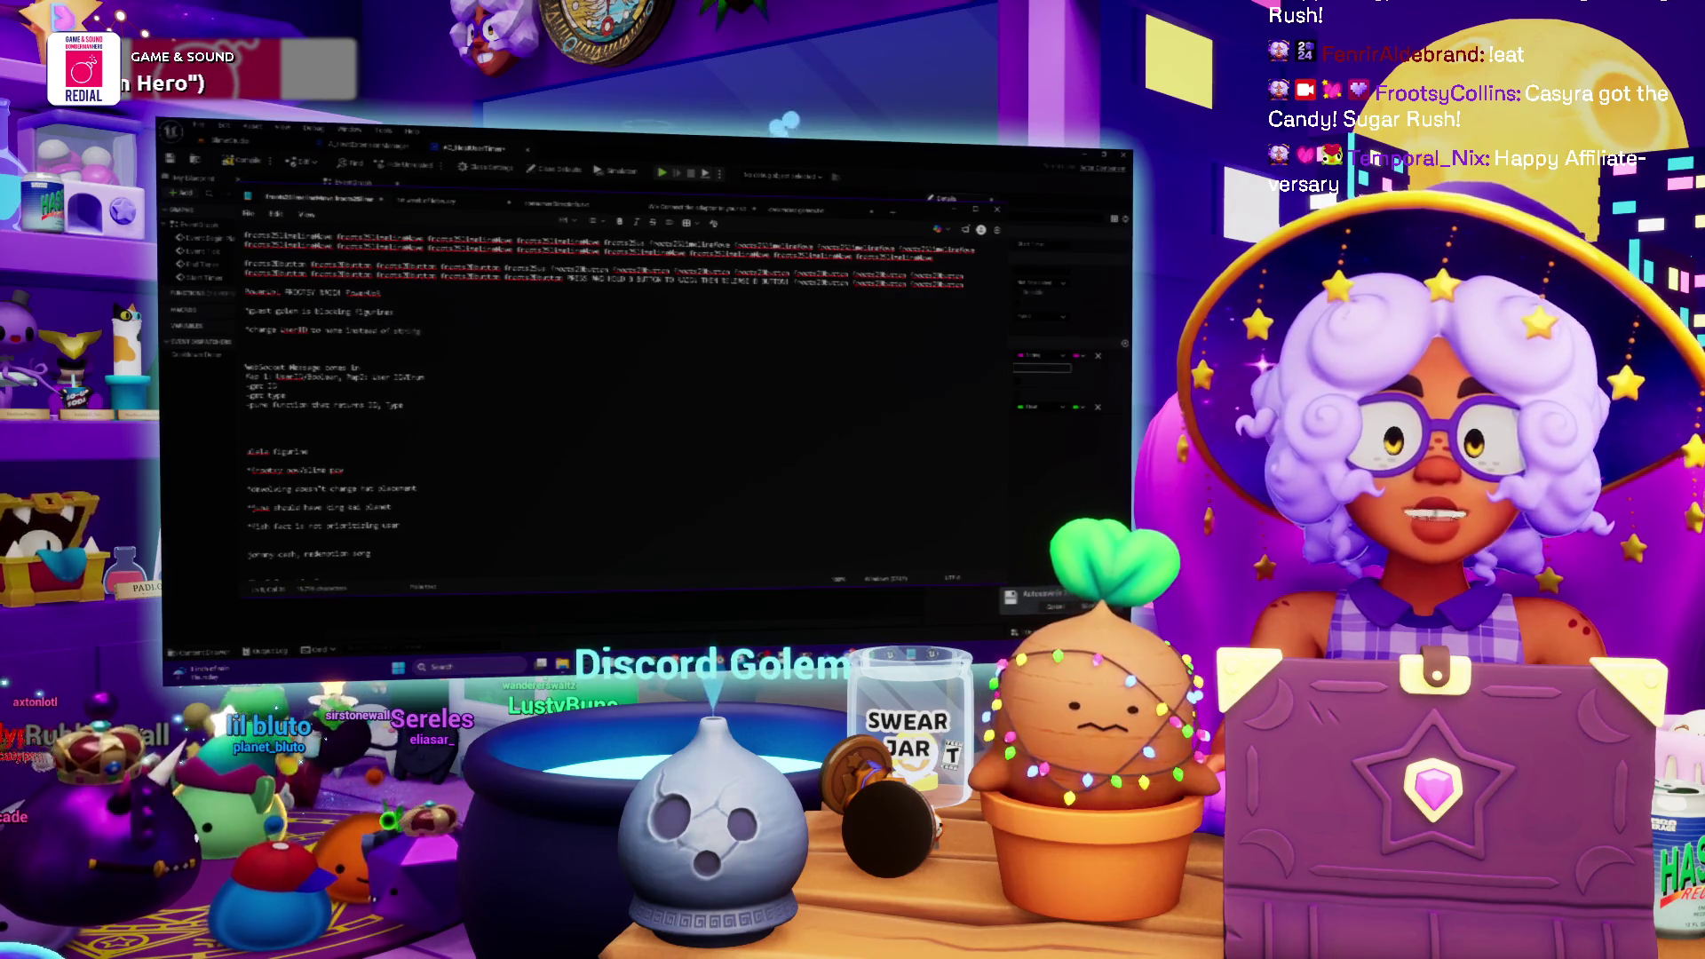
pyautogui.hotkey('alt', 'Tab')
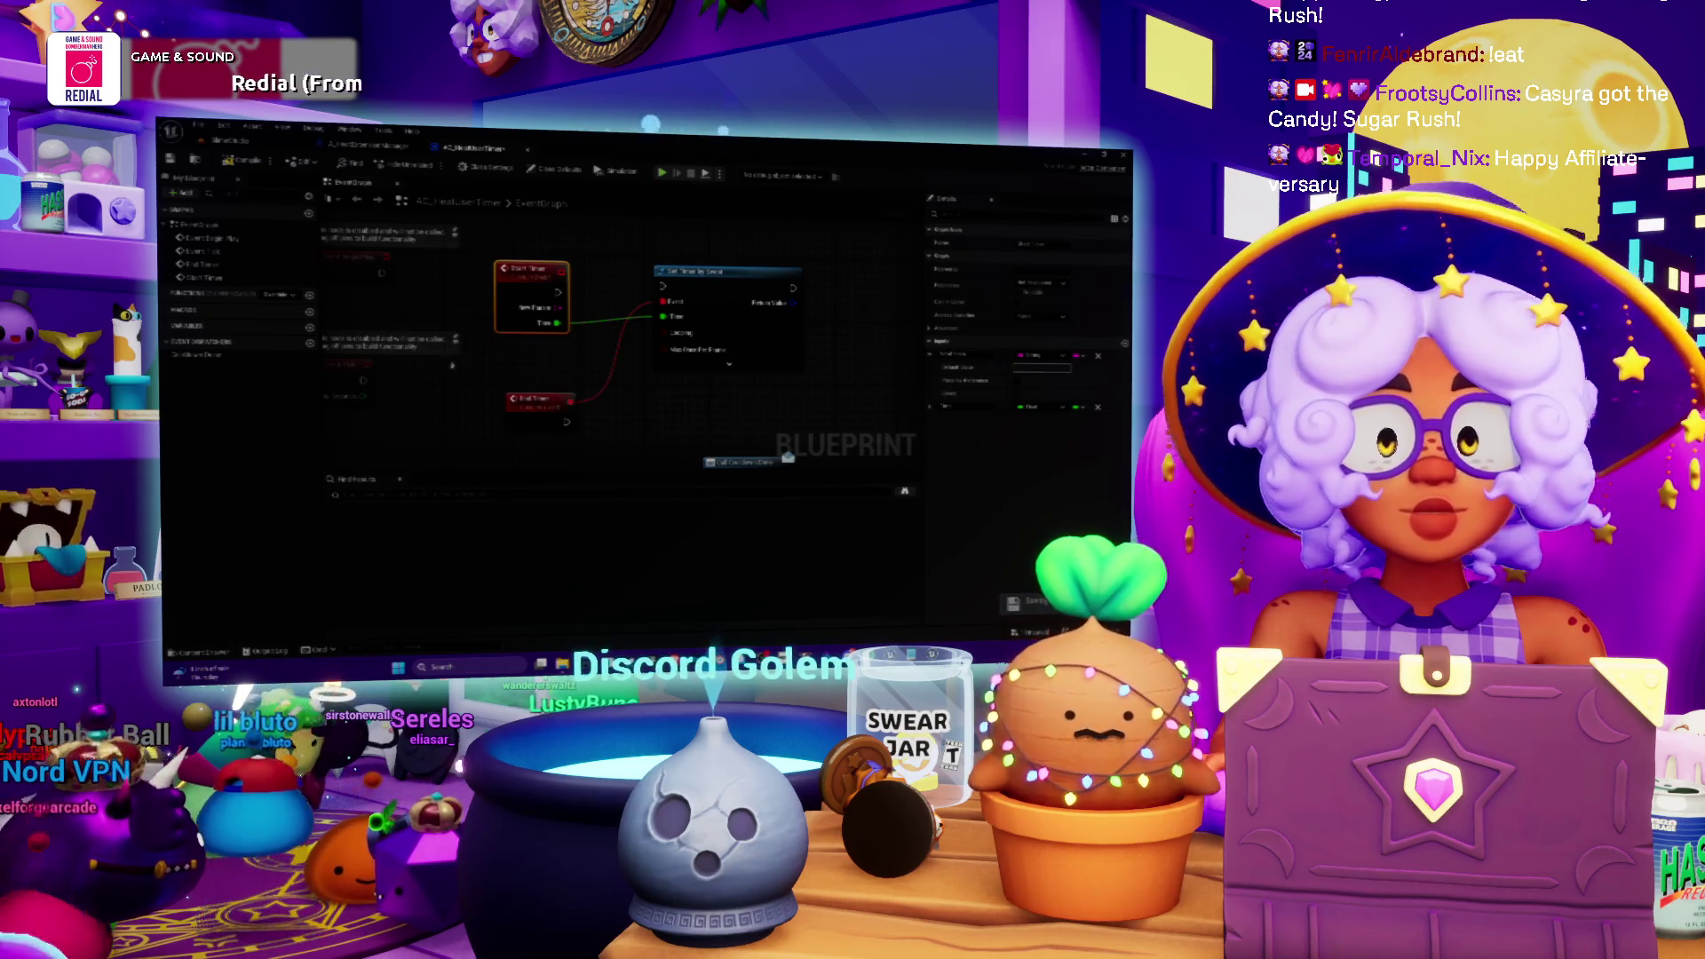
# - Rename Start Timer's new input to 'Duration' and promote its pin to a variable
pyautogui.scroll(-1, 621, 356)
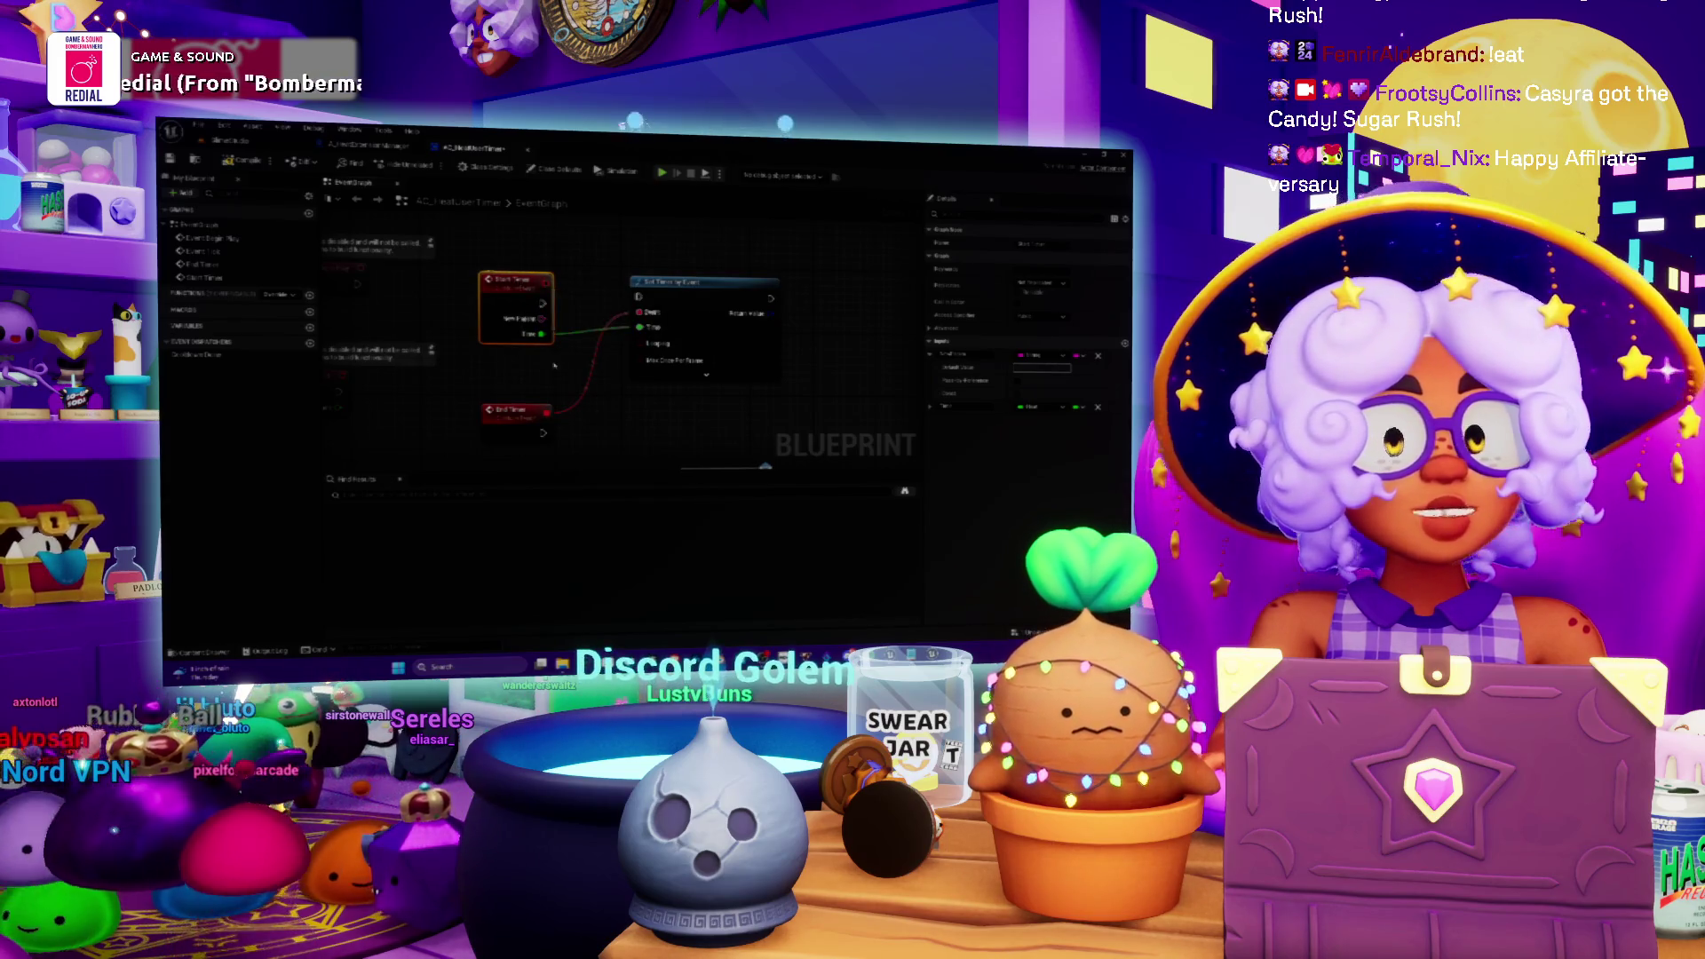
pyautogui.scroll(-1, 554, 364)
pyautogui.click(952, 354)
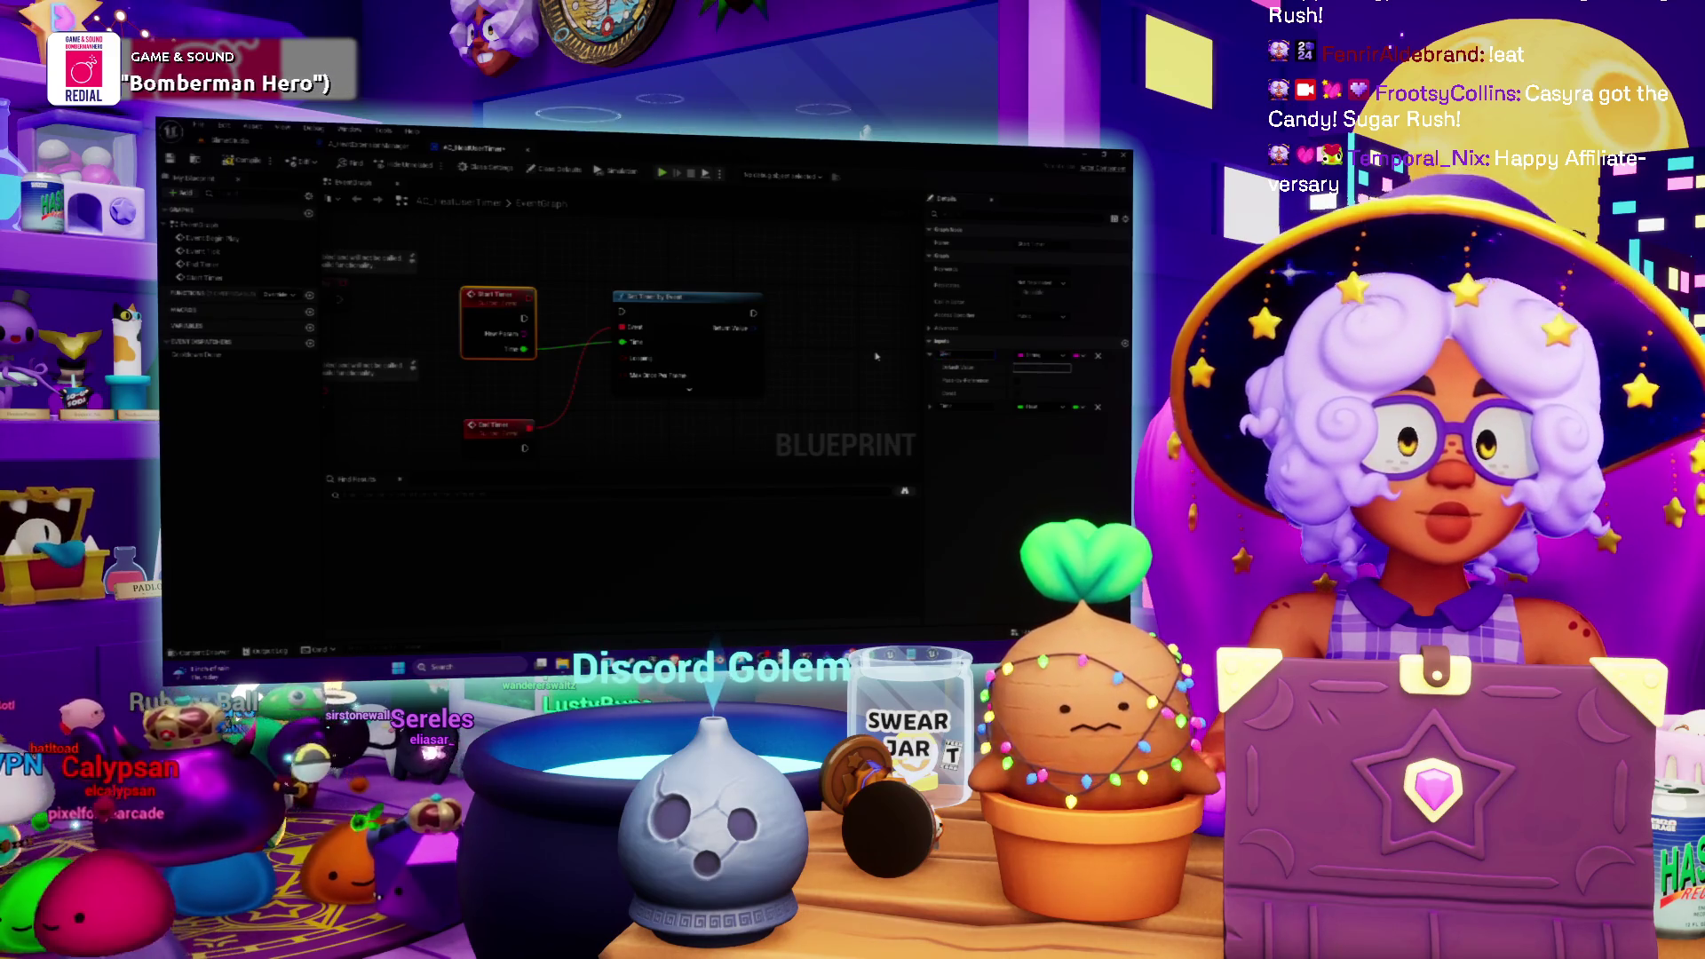
pyautogui.write('Duration')
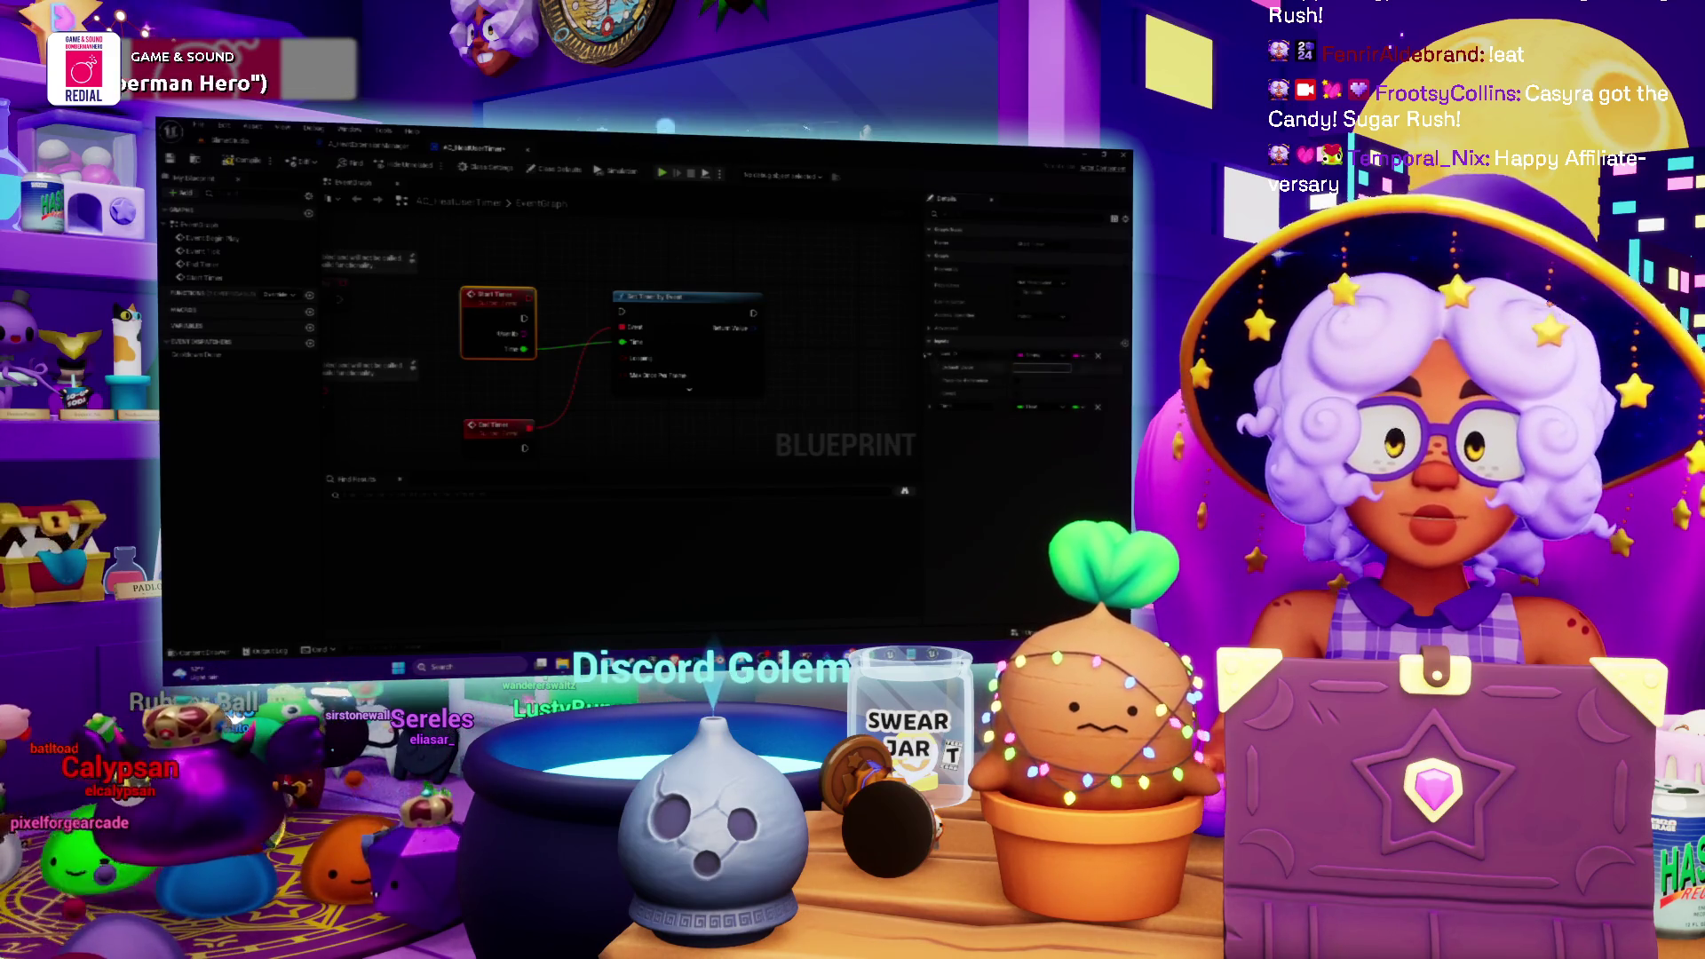
pyautogui.scroll(1, 493, 385)
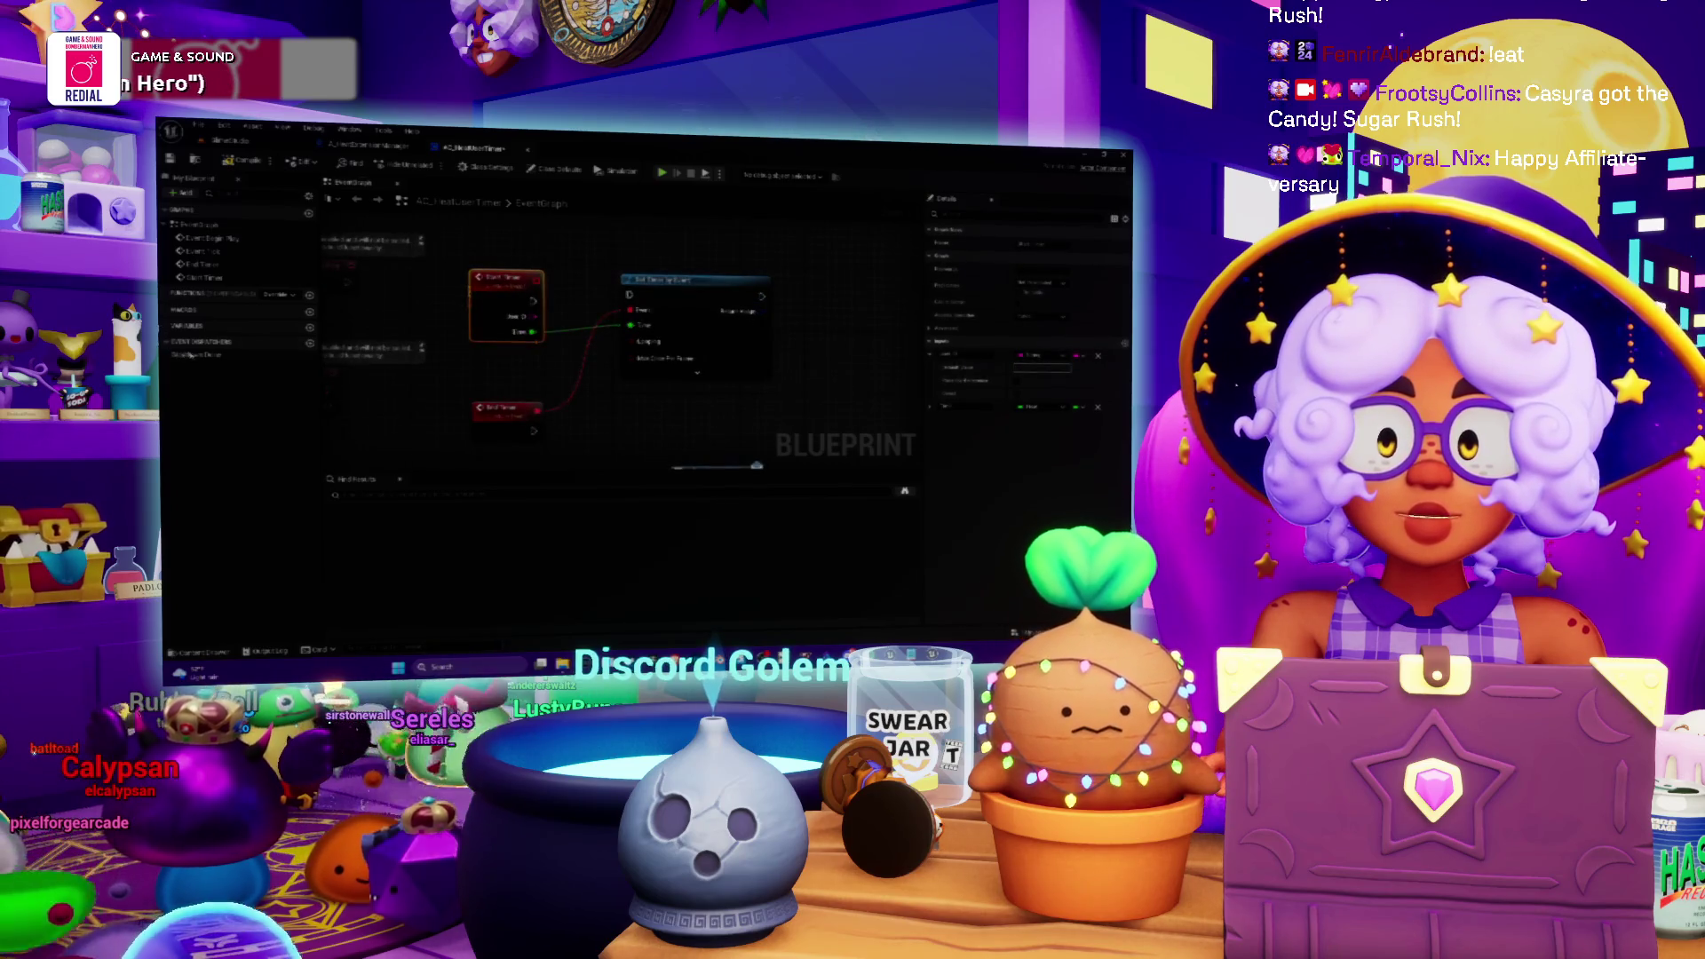
pyautogui.rightClick(532, 317)
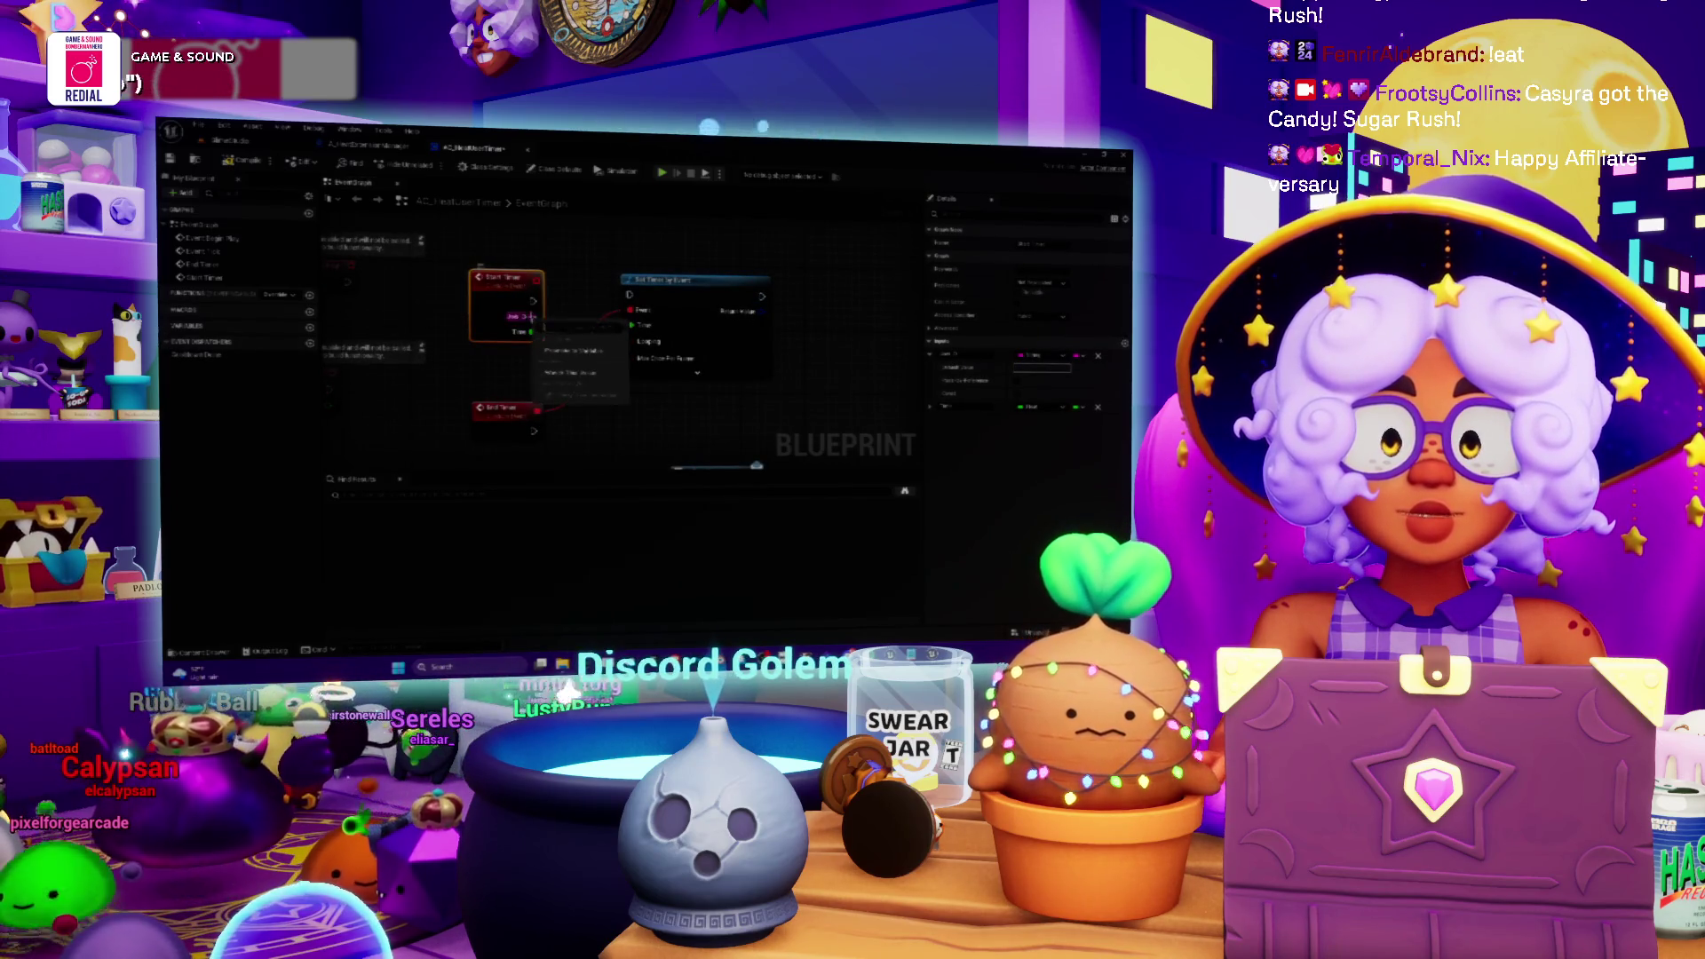
pyautogui.click(586, 352)
# - Shift Set Timer by Event right and add an input parameter to the OnimerEnd dispatcher
pyautogui.moveTo(657, 279)
pyautogui.mouseDown()
pyautogui.moveTo(800, 314)
pyautogui.moveTo(684, 312)
pyautogui.moveTo(764, 336)
pyautogui.moveTo(672, 298)
pyautogui.mouseUp()
pyautogui.click(799, 338)
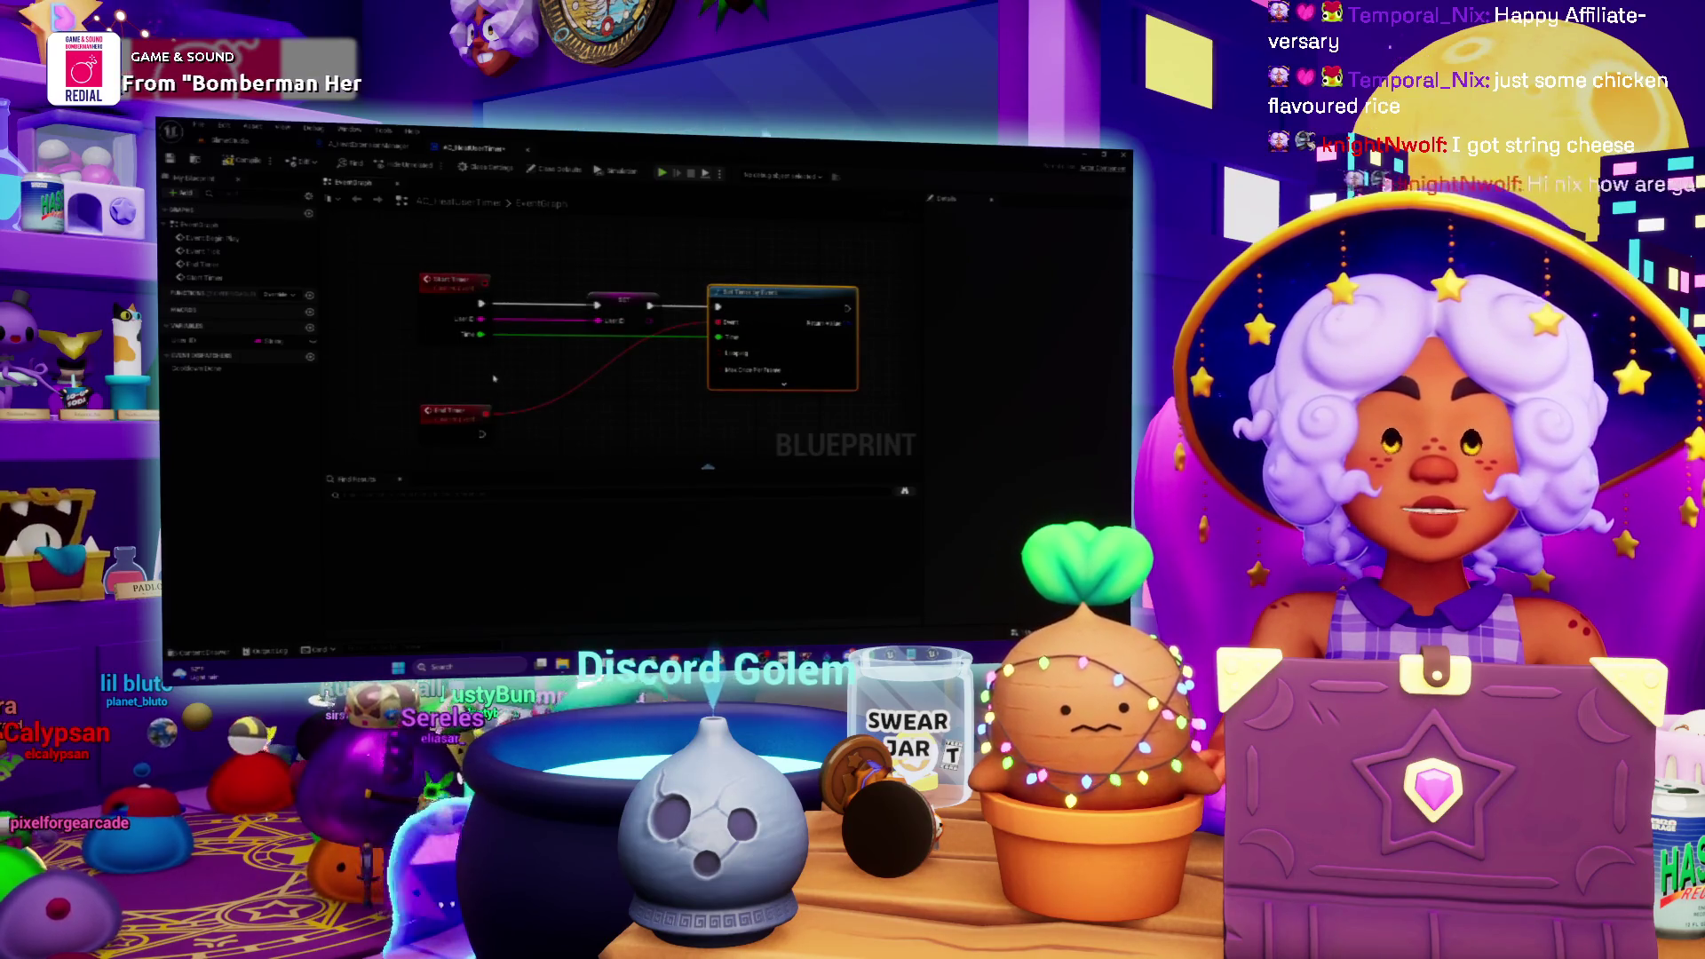
pyautogui.moveTo(527, 377); pyautogui.dragTo(571, 240)
pyautogui.click(706, 339)
pyautogui.click(209, 369)
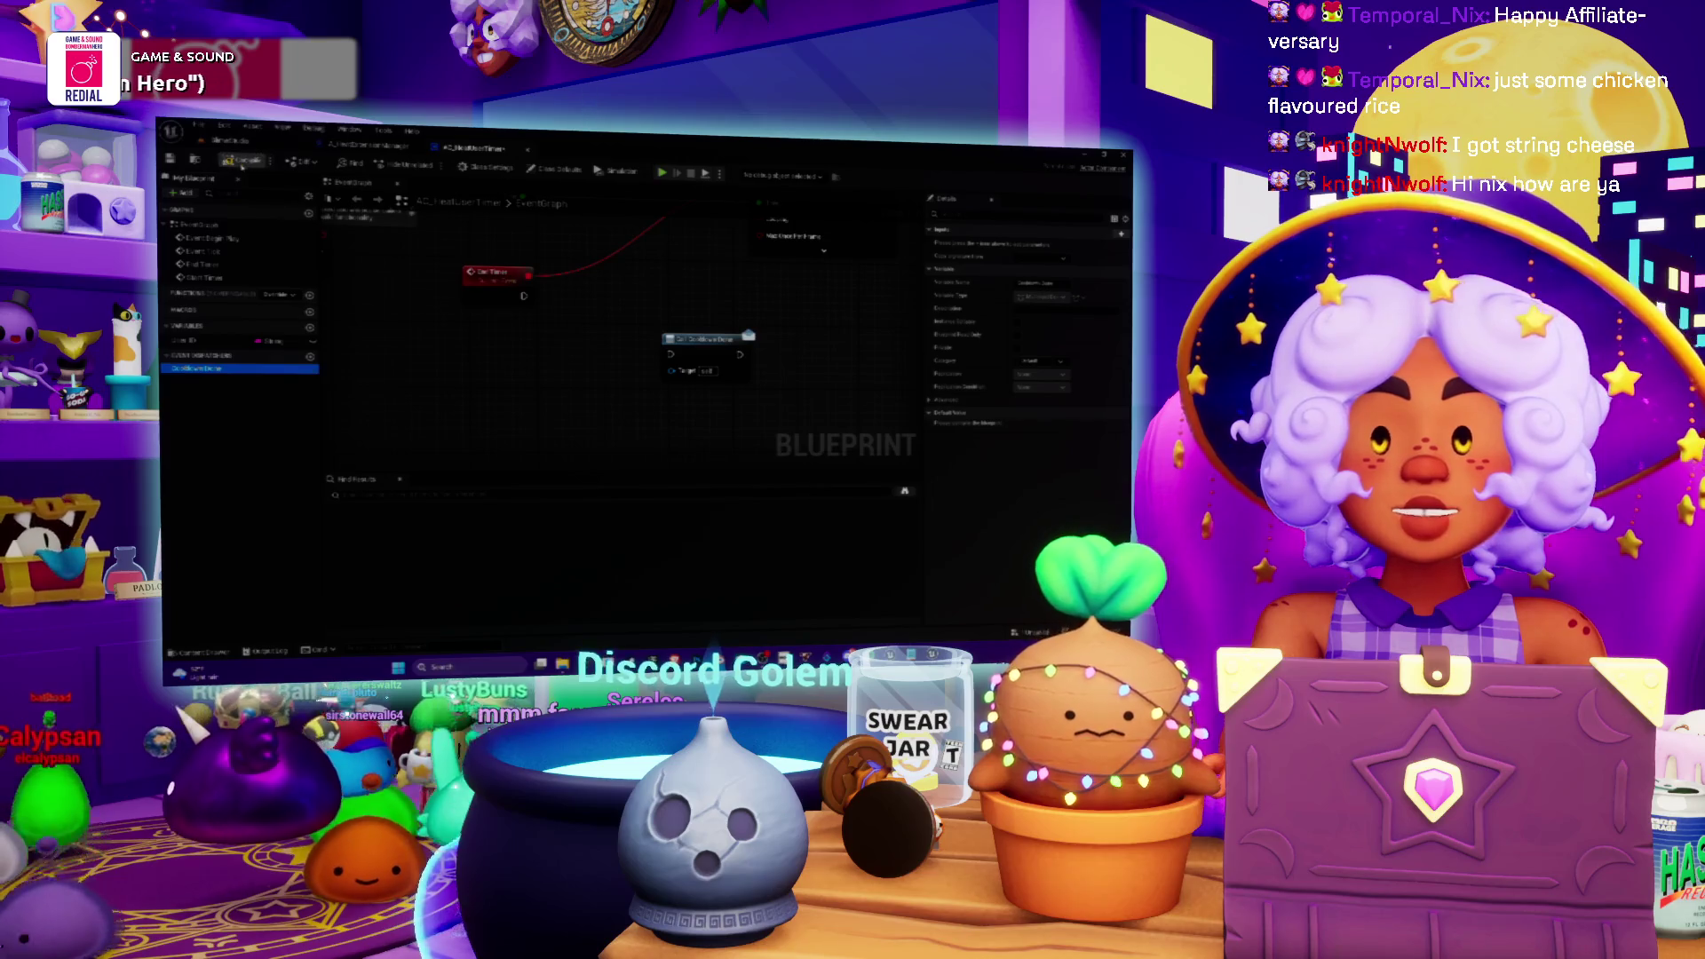
pyautogui.click(637, 264)
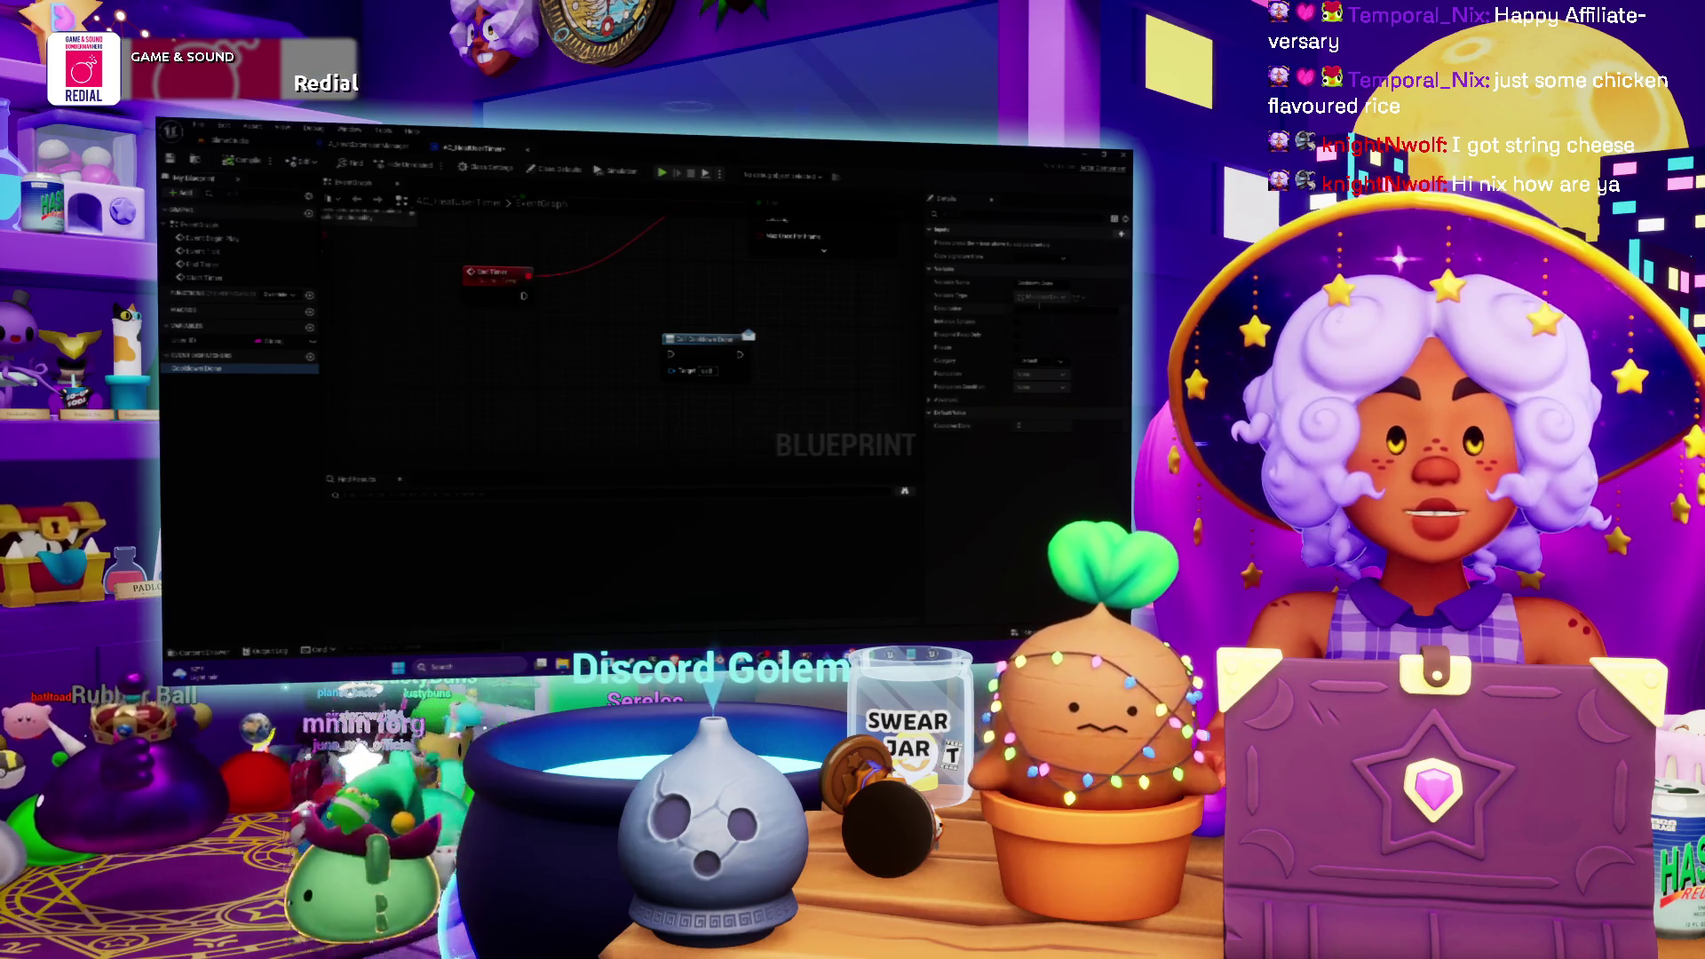
pyautogui.click(1121, 234)
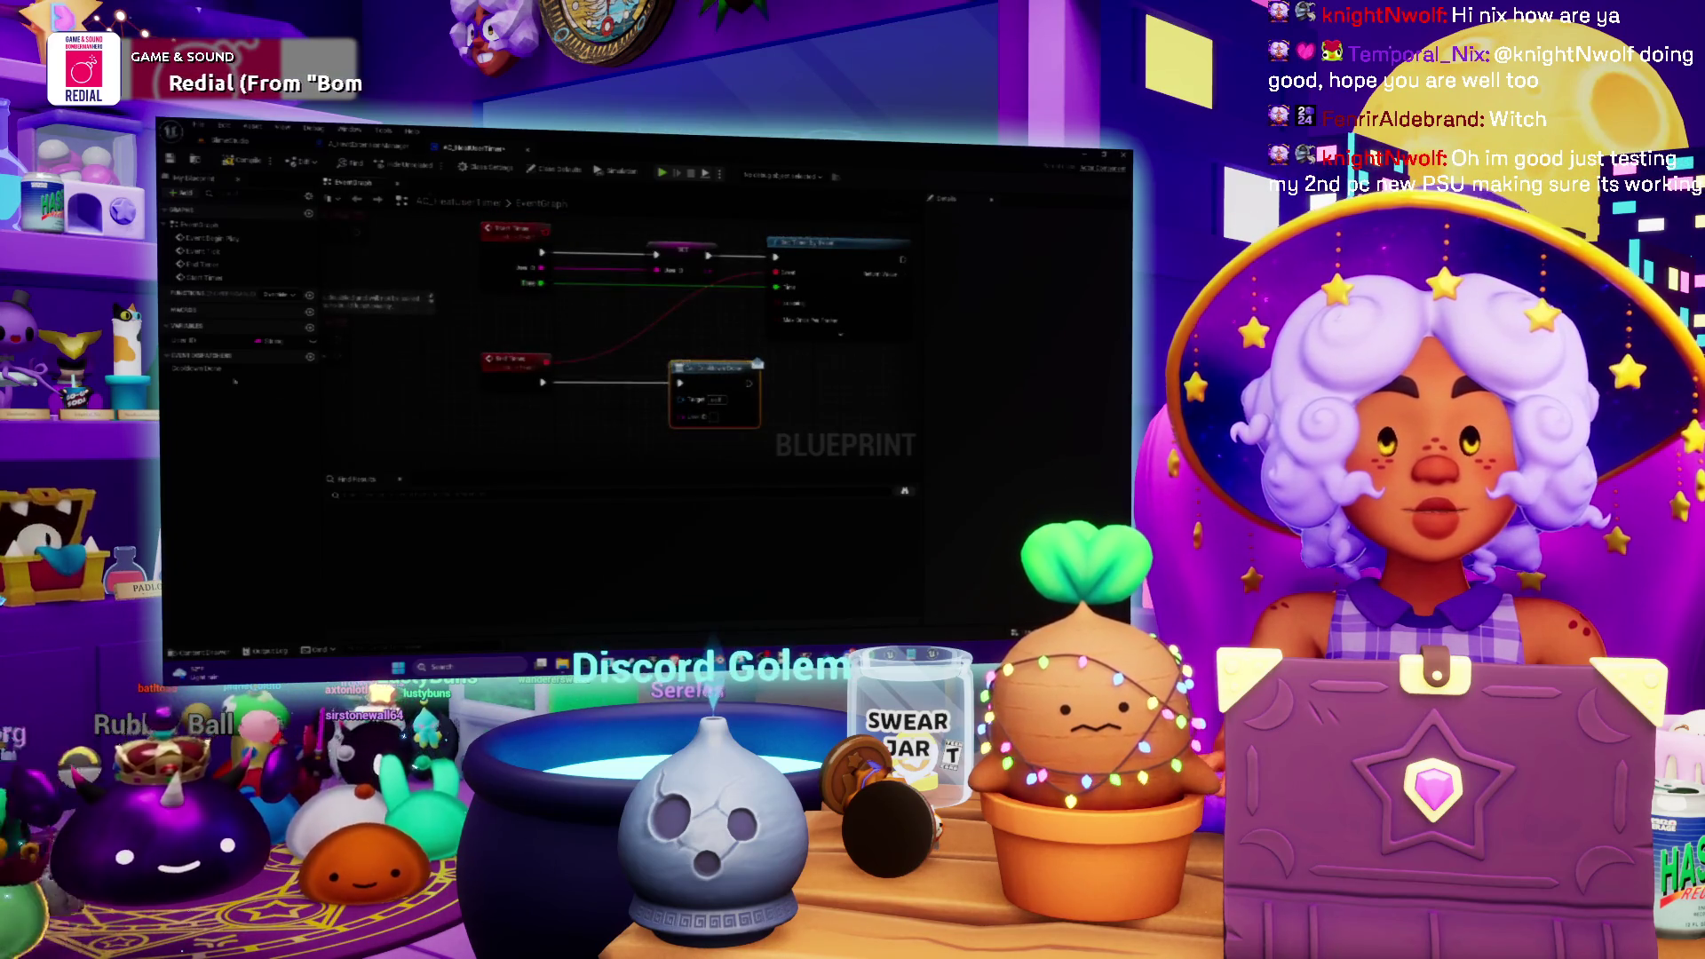
# - Place a Get node for a variable beside the dispatcher call, then switch to the ADD-node Blueprint
pyautogui.click(200, 341)
pyautogui.moveTo(690, 416); pyautogui.dragTo(606, 419)
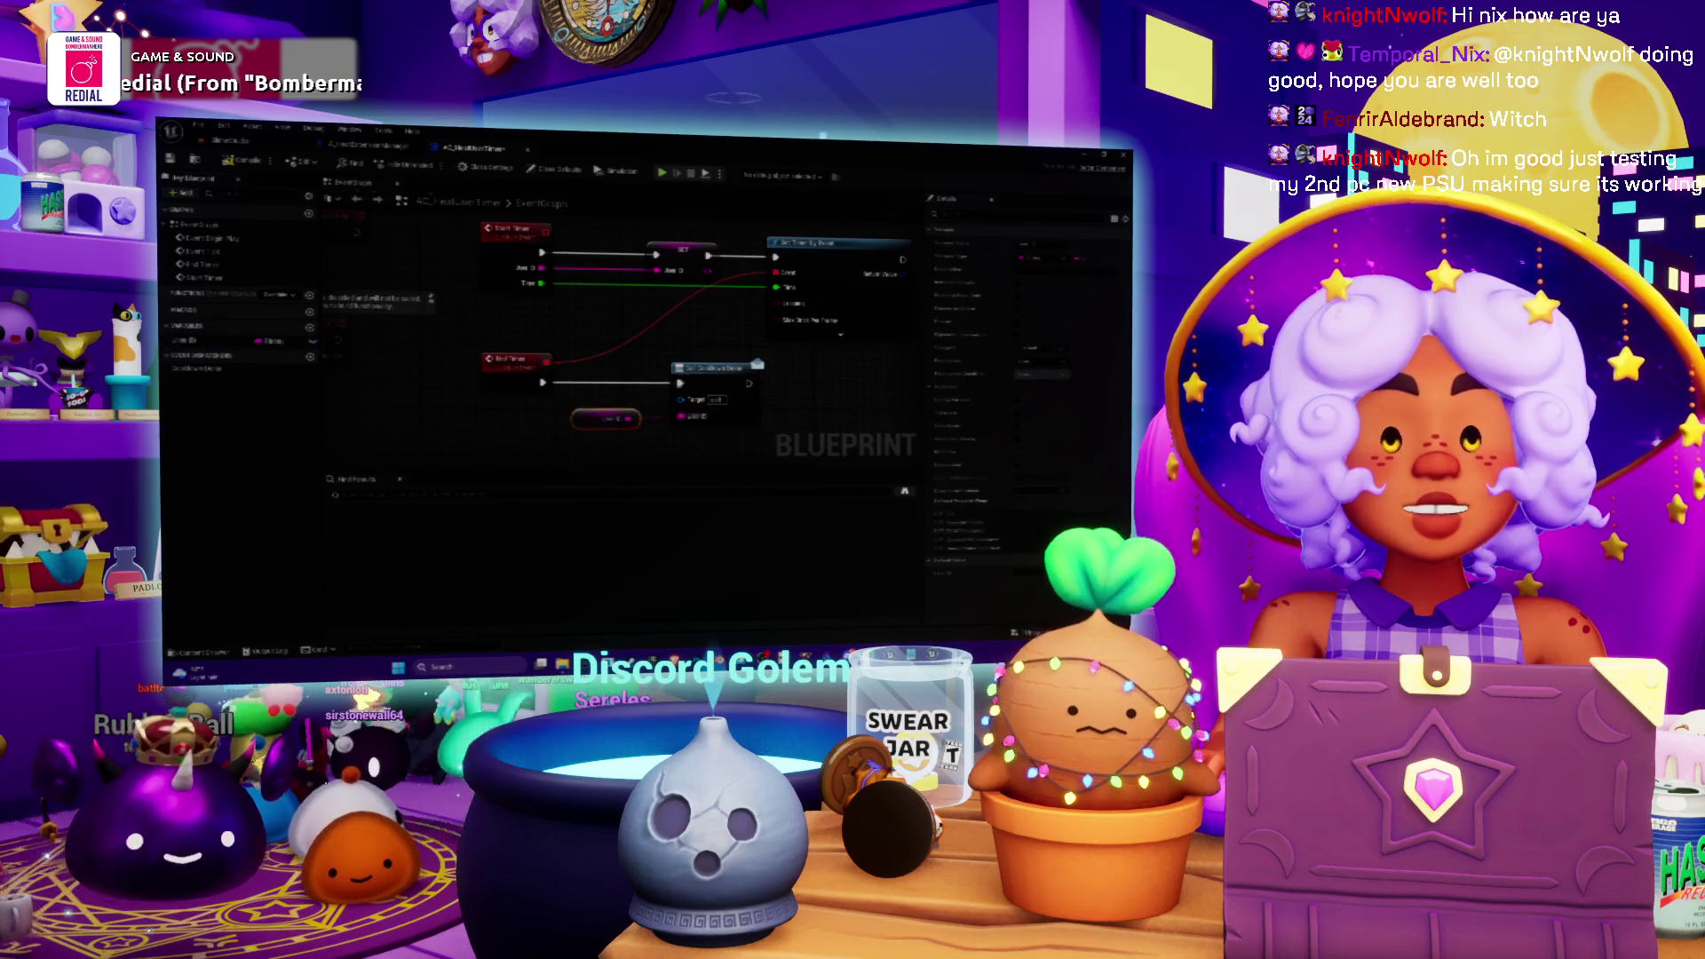
pyautogui.moveTo(686, 258); pyautogui.dragTo(613, 257)
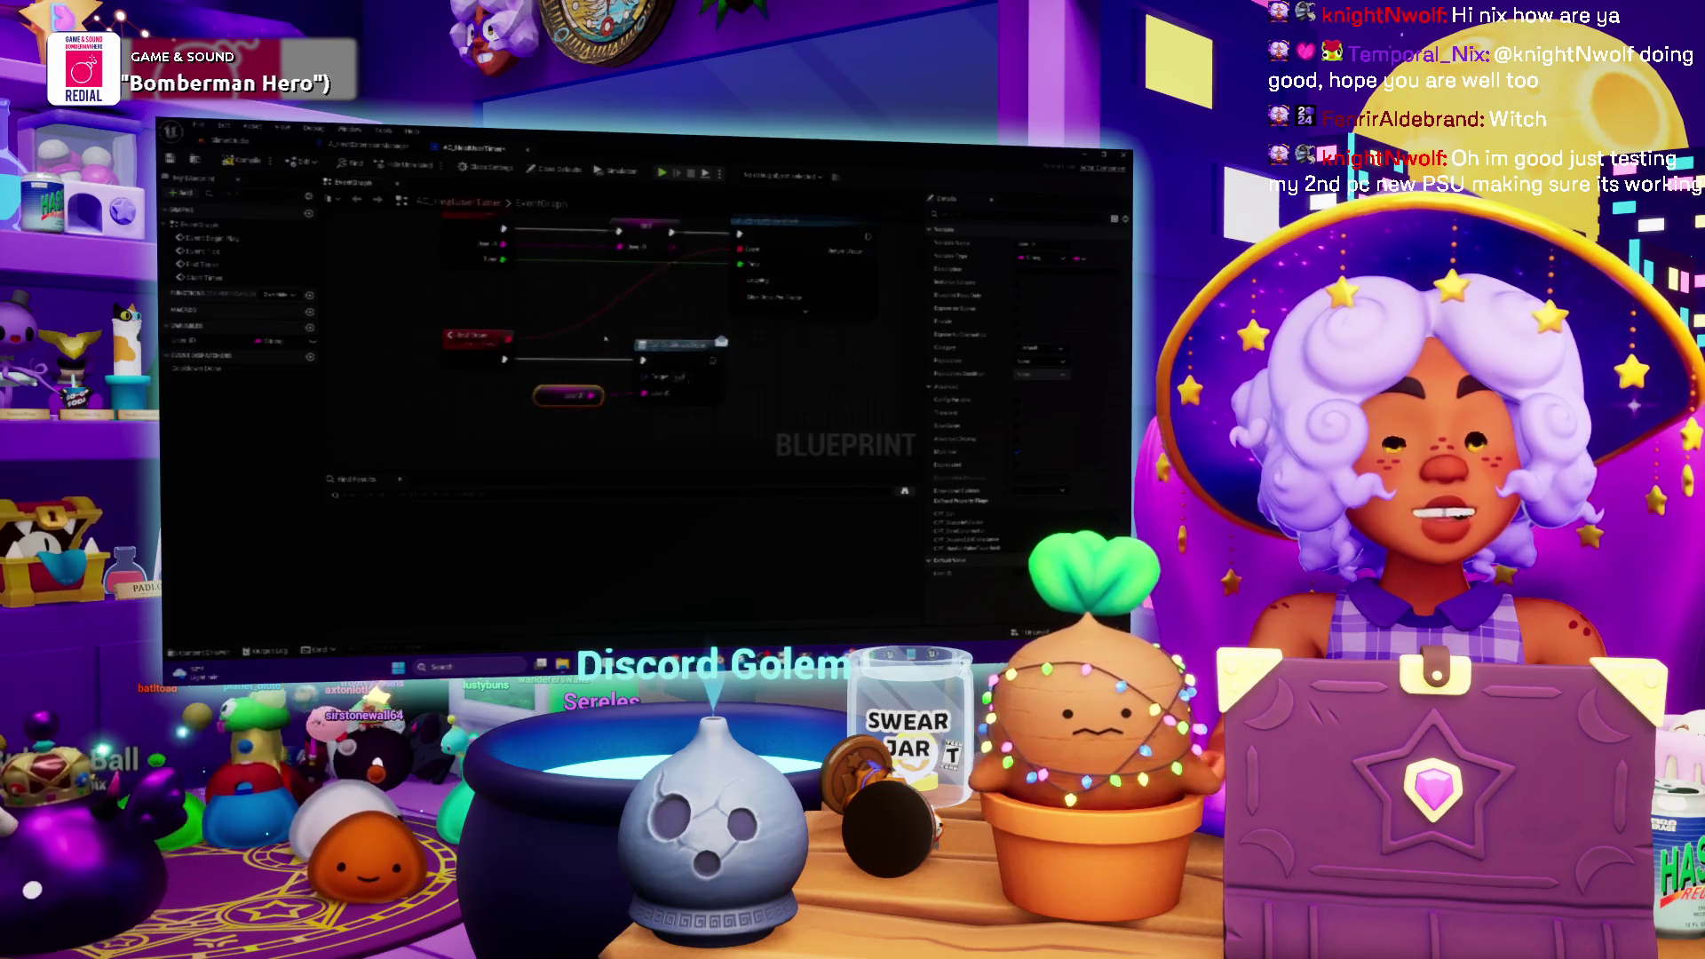
pyautogui.moveTo(648, 384); pyautogui.dragTo(659, 366)
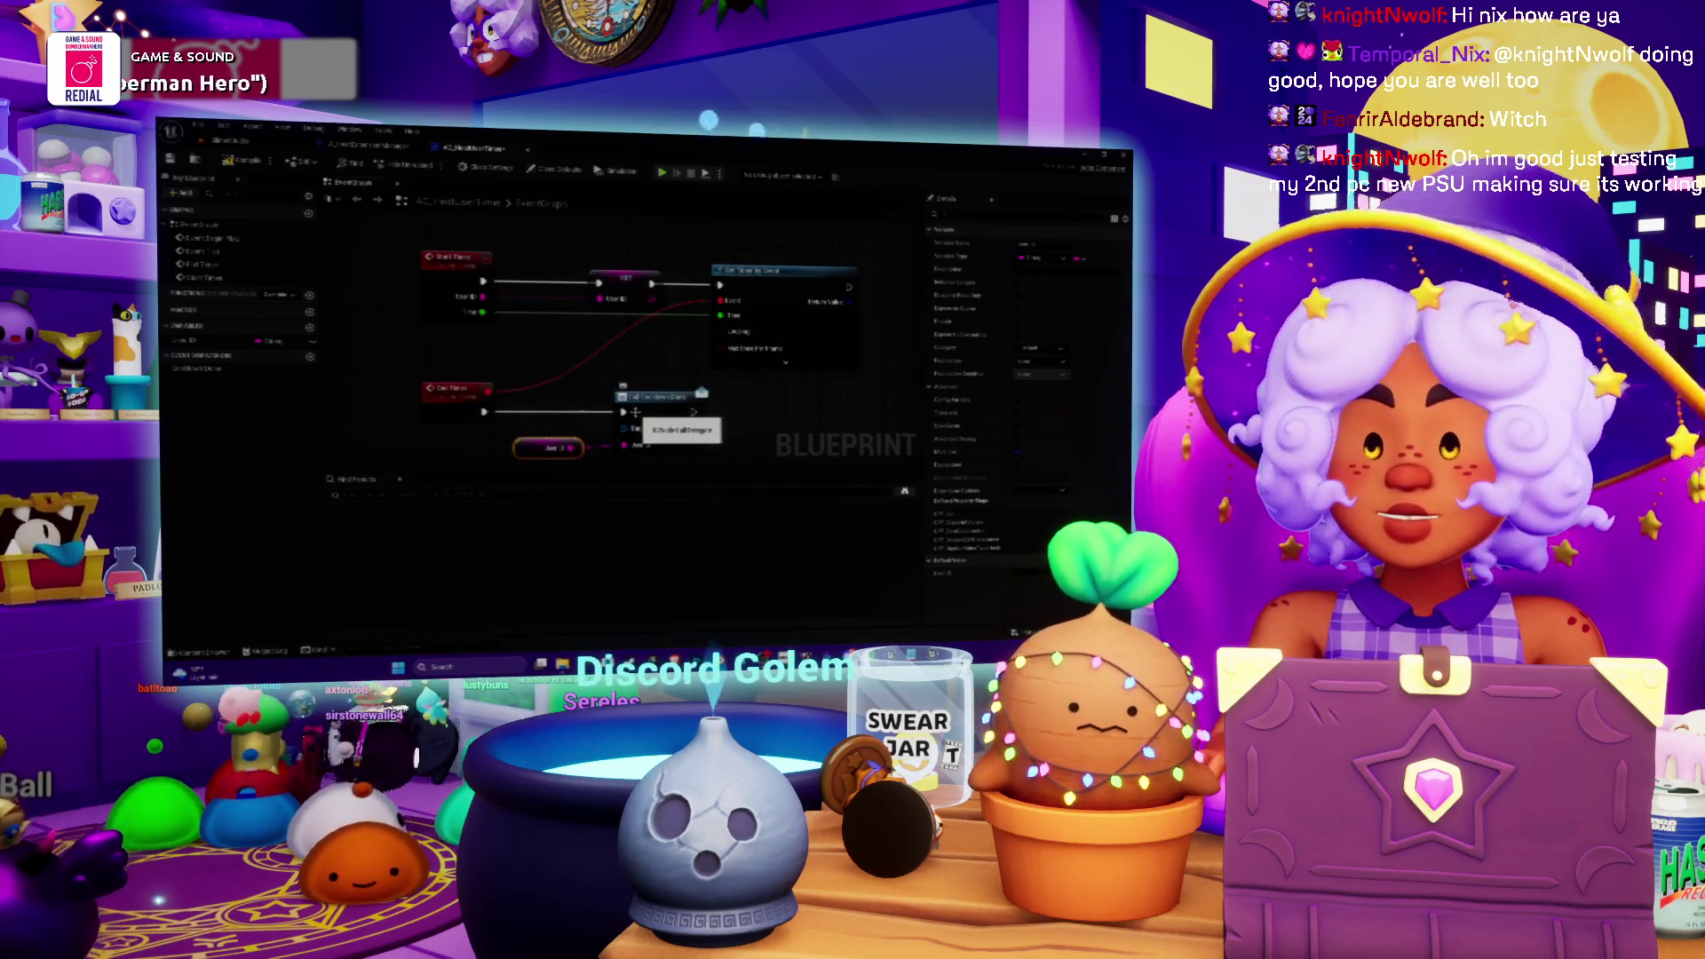
pyautogui.moveTo(657, 440)
pyautogui.mouseDown()
pyautogui.moveTo(732, 402)
pyautogui.moveTo(621, 433)
pyautogui.mouseUp()
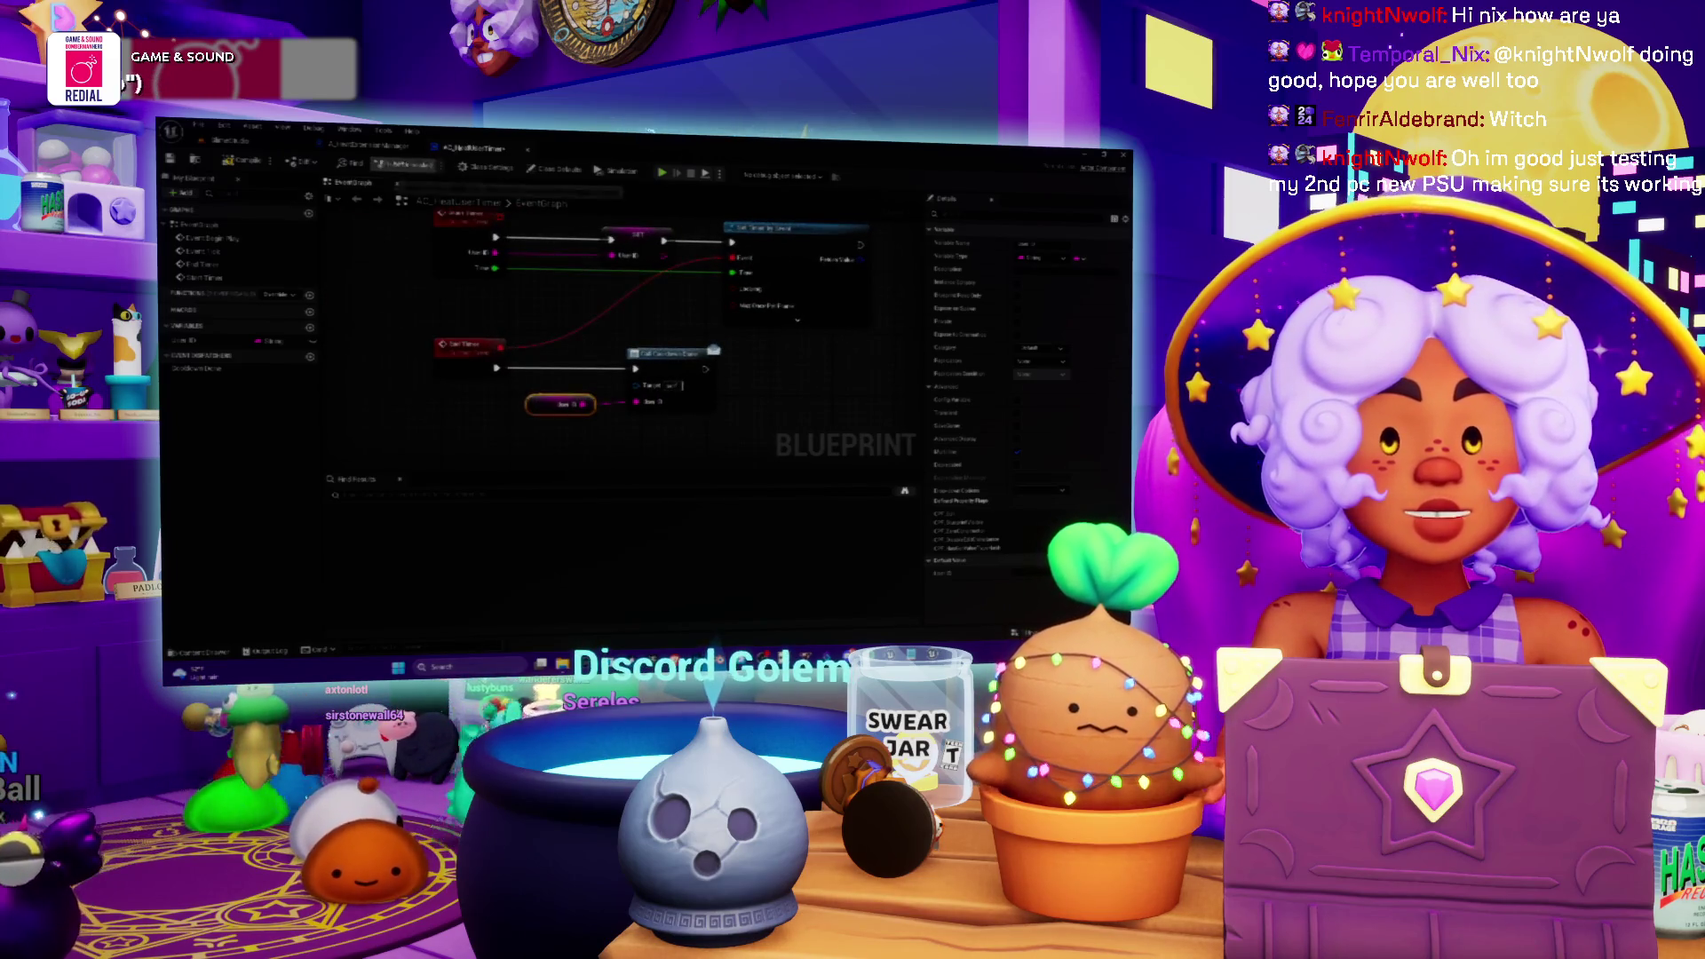
pyautogui.hotkey('ctrl', 'Tab')
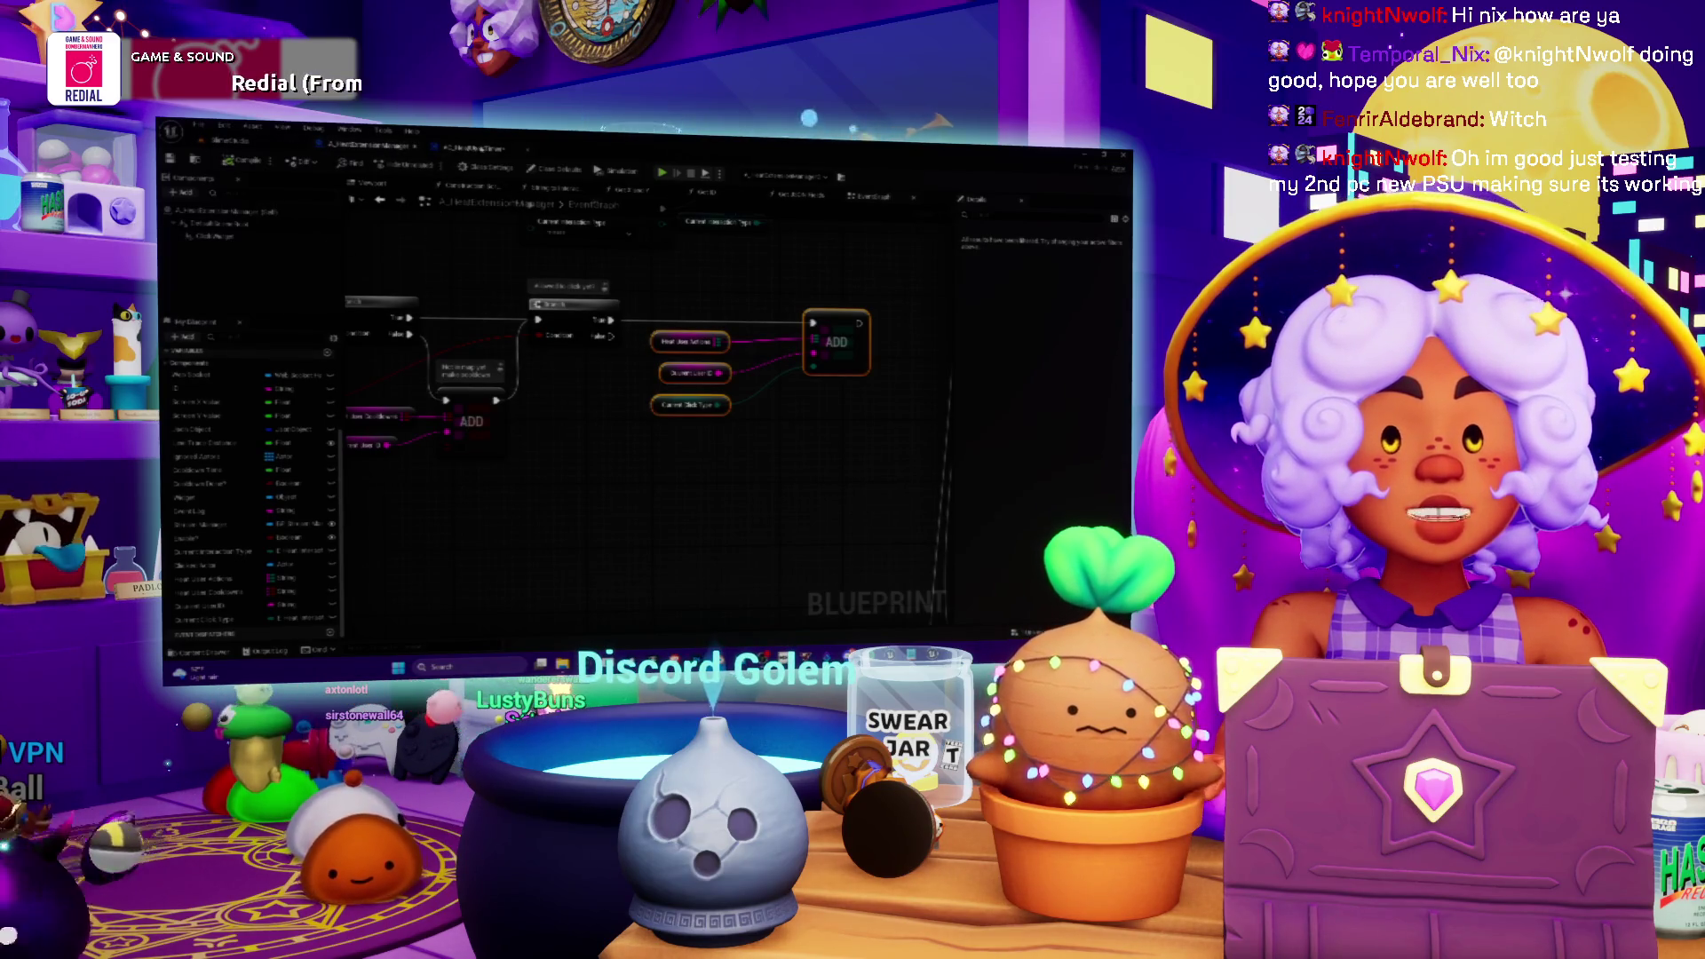
# - Return from the ADD-node blueprint to the AC_HeatMeterTimer event graph tab
pyautogui.hotkey('ctrl', 'Tab')
pyautogui.moveTo(541, 347)
pyautogui.mouseDown()
pyautogui.moveTo(519, 385)
pyautogui.moveTo(596, 386)
pyautogui.moveTo(497, 322)
pyautogui.moveTo(617, 315)
pyautogui.moveTo(615, 373)
pyautogui.mouseUp()
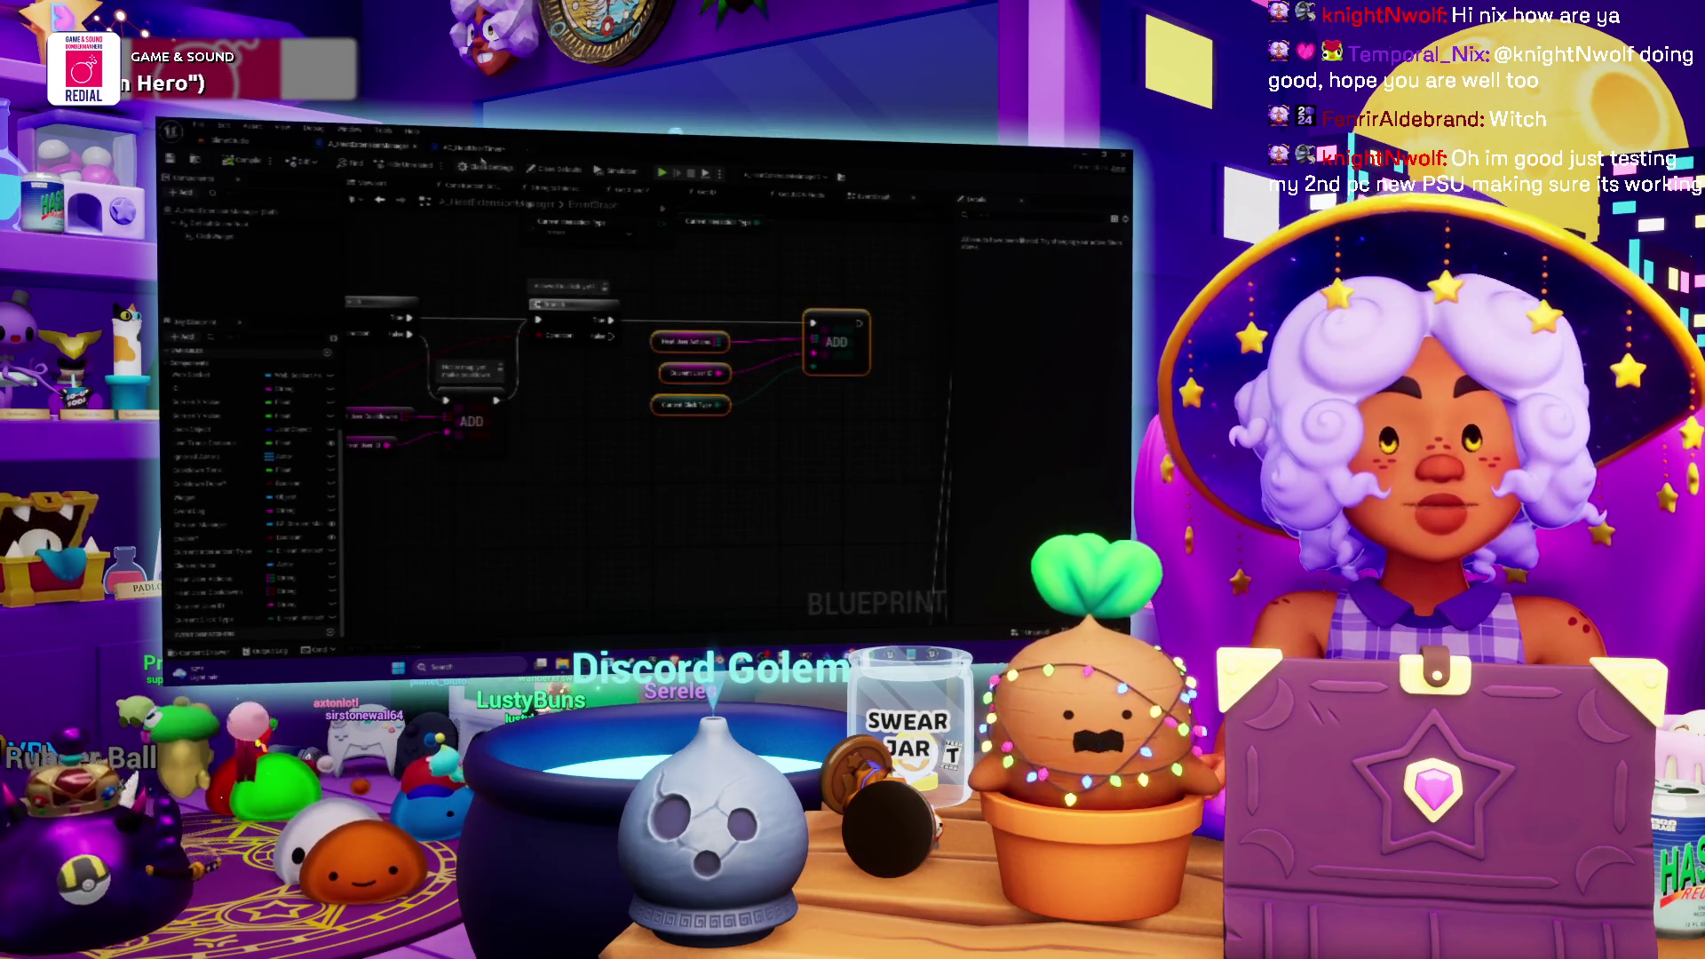
pyautogui.click(475, 148)
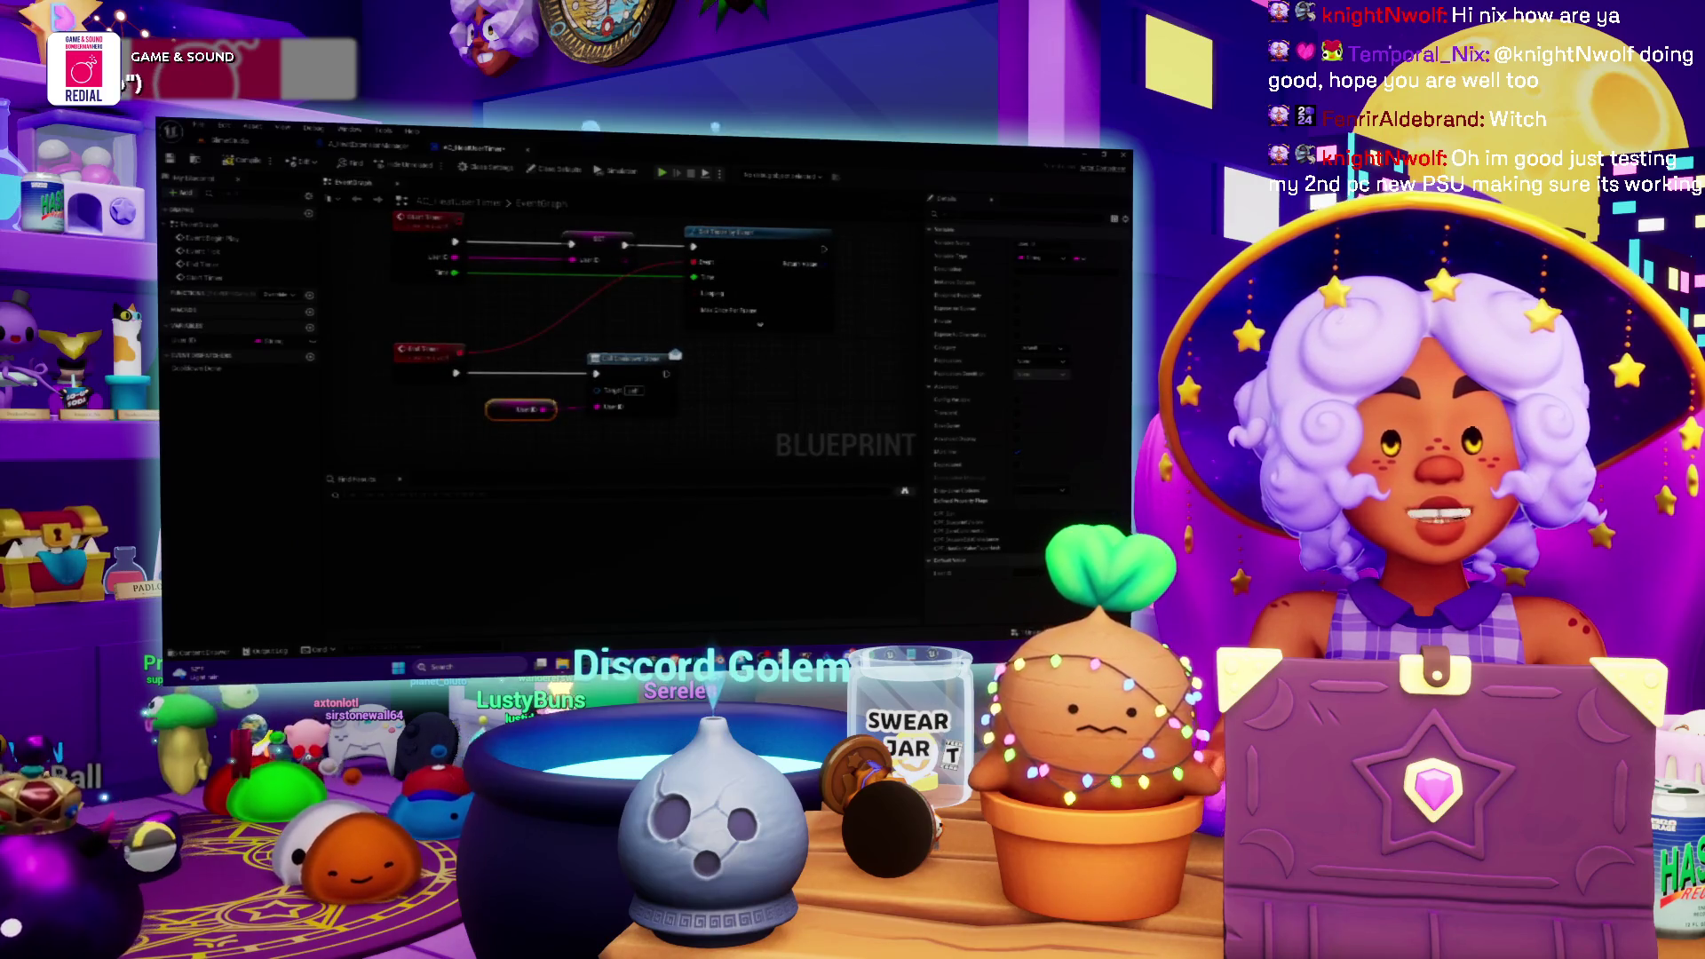
# - Pan across the timer graph and select the Call and Set Timer nodes to inspect their details
pyautogui.moveTo(658, 341); pyautogui.dragTo(708, 352)
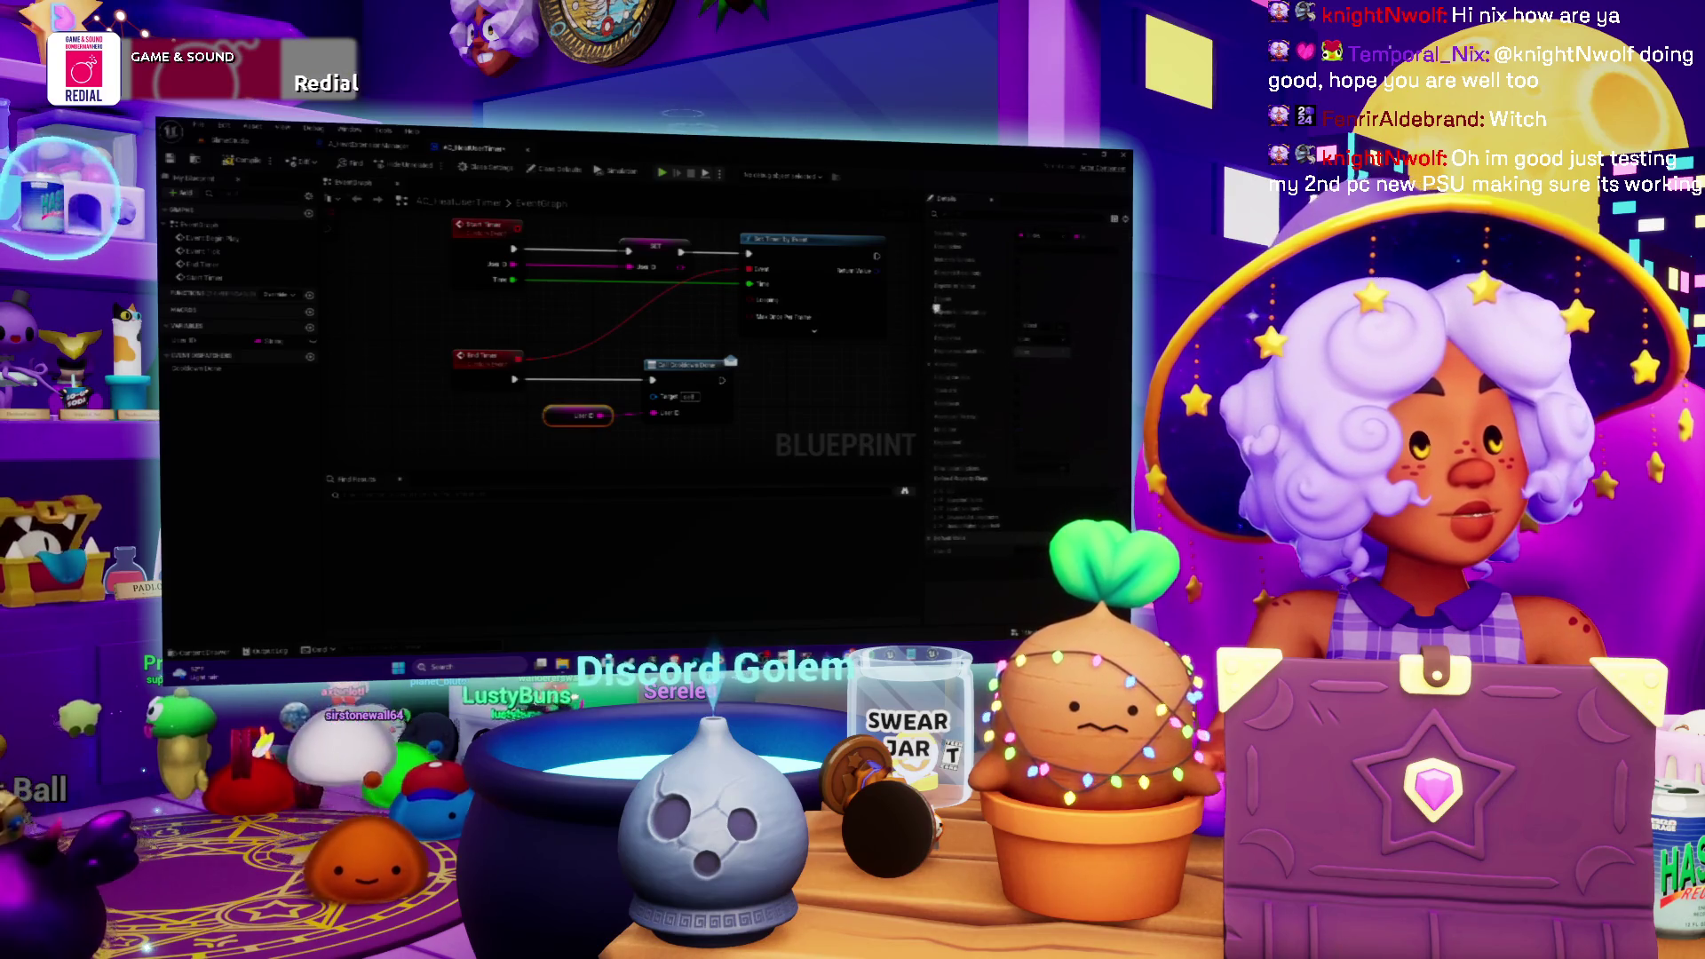
pyautogui.moveTo(802, 389)
pyautogui.mouseDown()
pyautogui.moveTo(872, 367)
pyautogui.moveTo(858, 364)
pyautogui.mouseUp()
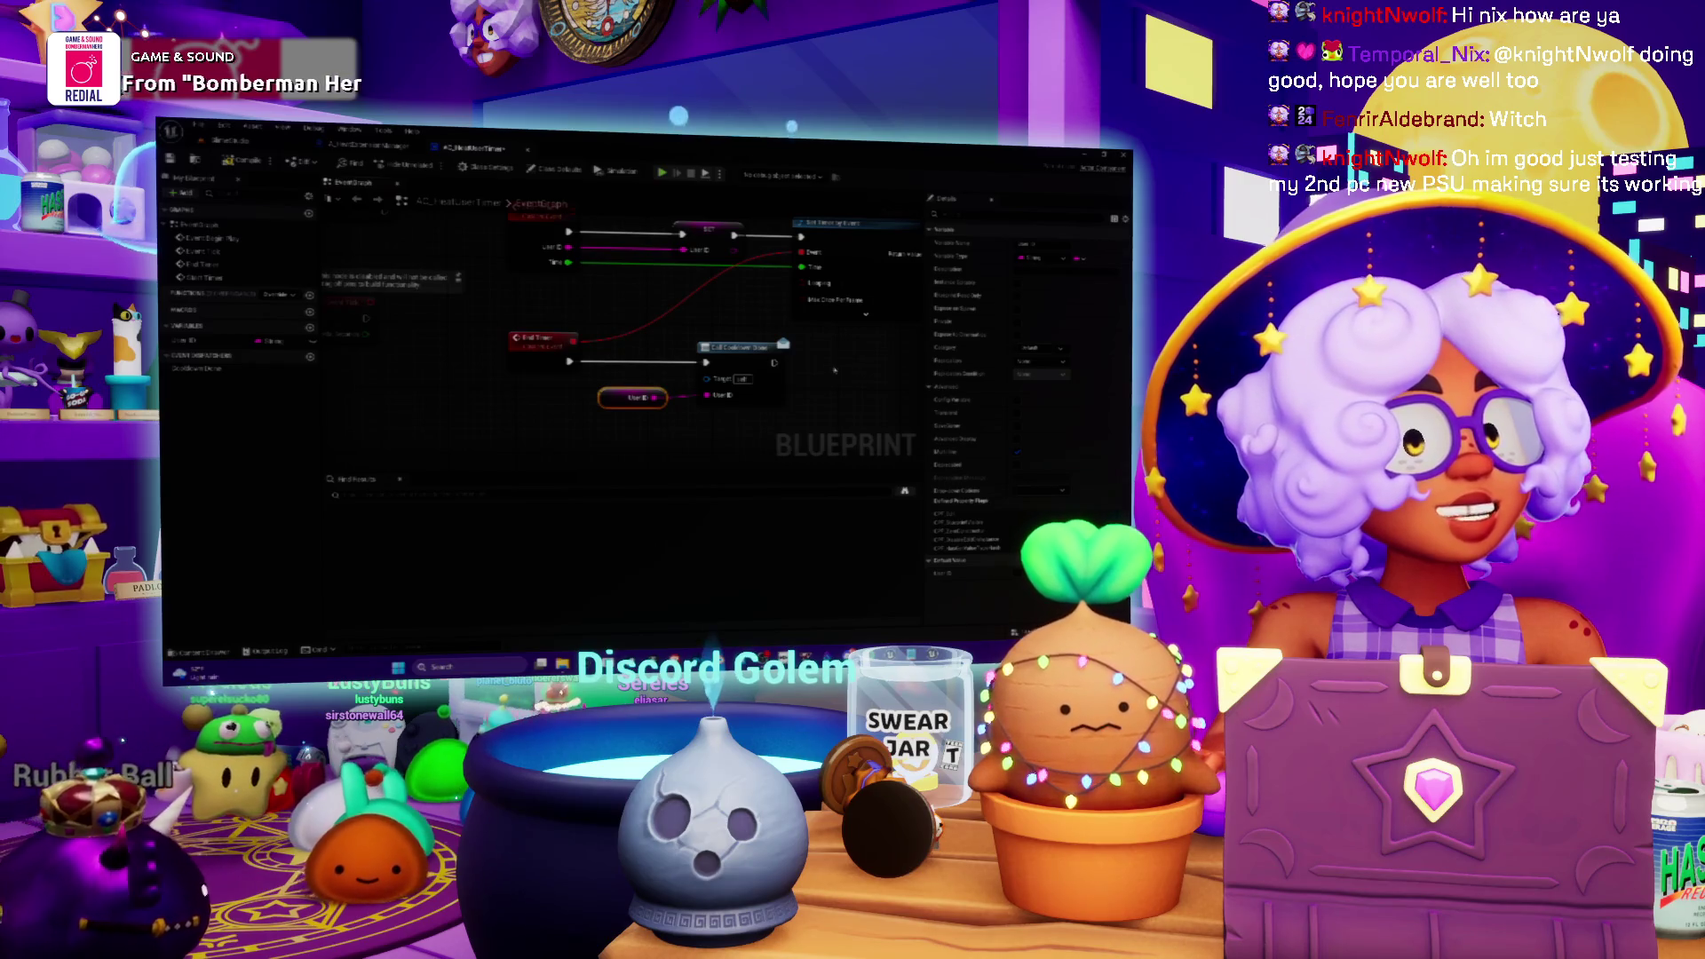
pyautogui.moveTo(737, 313); pyautogui.dragTo(646, 312)
pyautogui.click(647, 348)
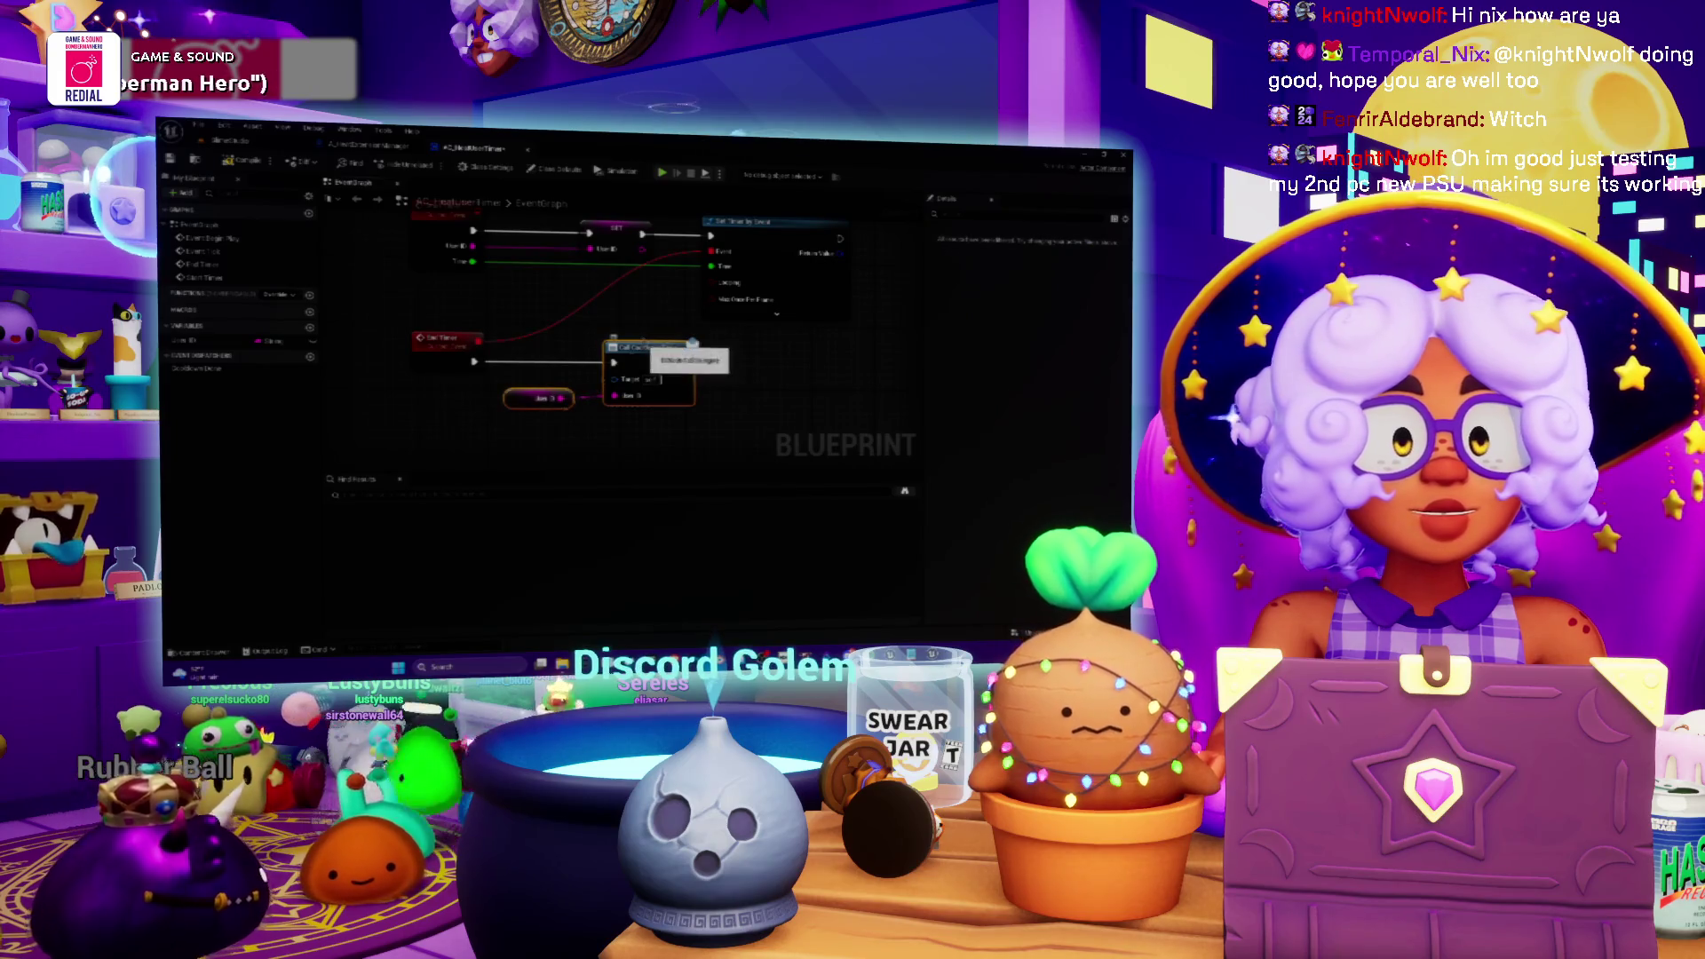
pyautogui.click(449, 339)
pyautogui.keyDown('ctrl'); pyautogui.click(647, 349); pyautogui.keyUp('ctrl')
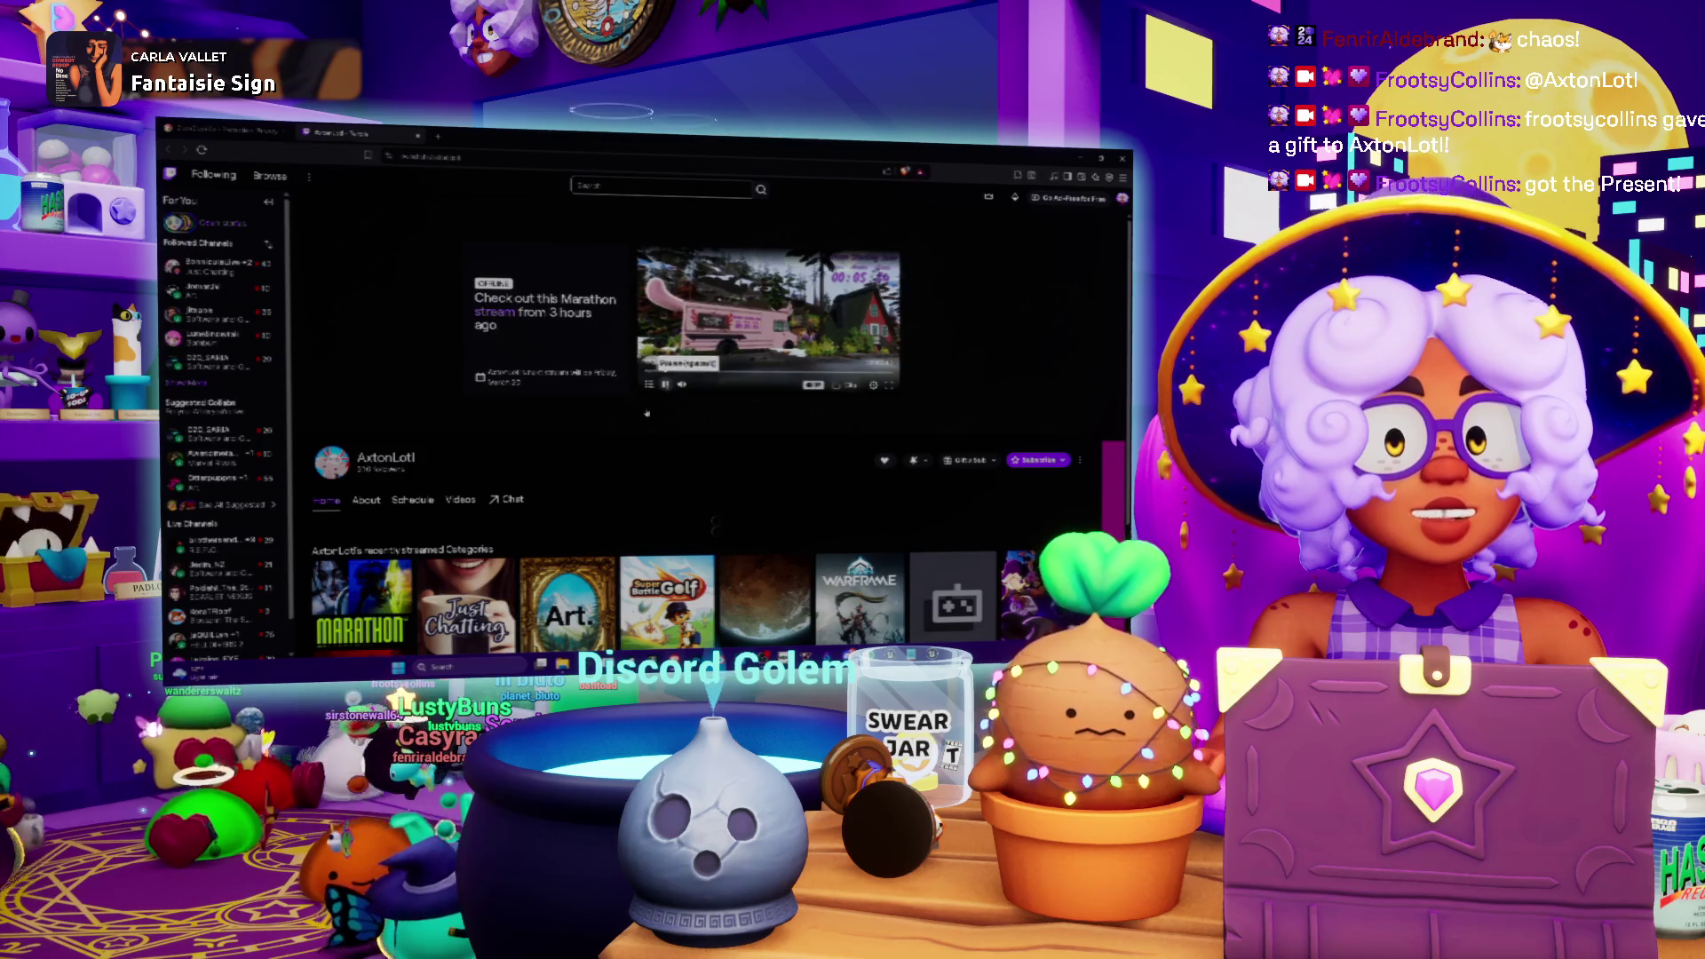
# - Scroll through the Twitch channel page, then close its tab
pyautogui.scroll(-3, 647, 413)
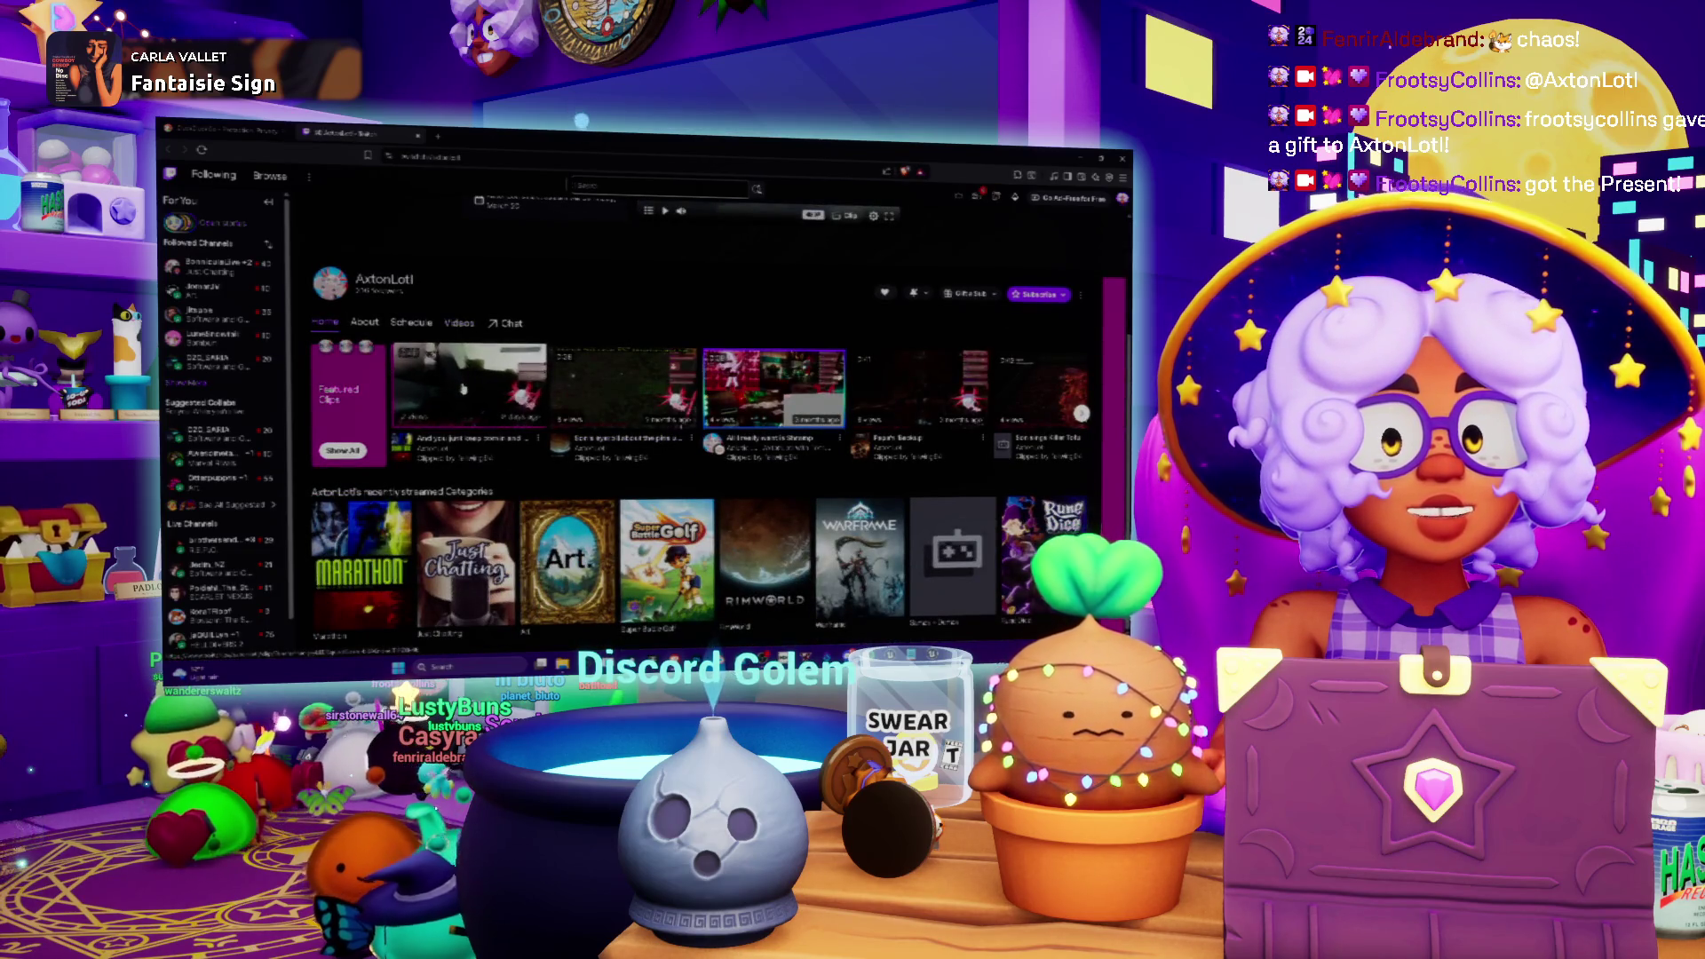
pyautogui.scroll(3, 646, 413)
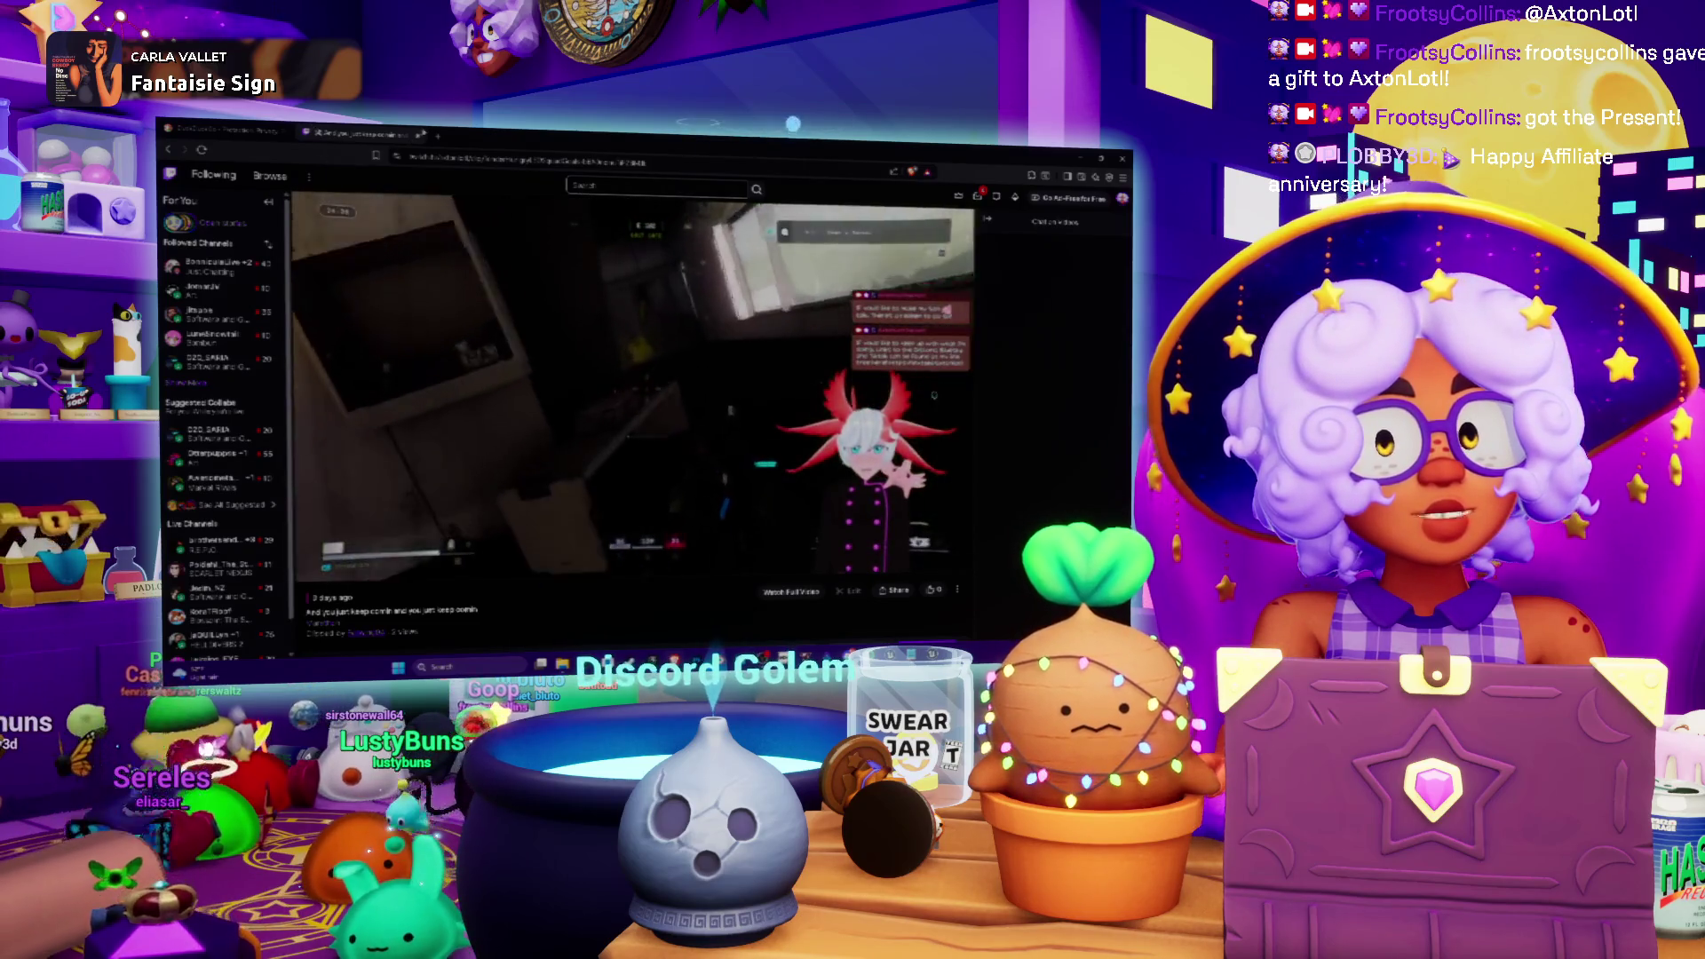
pyautogui.hotkey('ctrl', 'w')
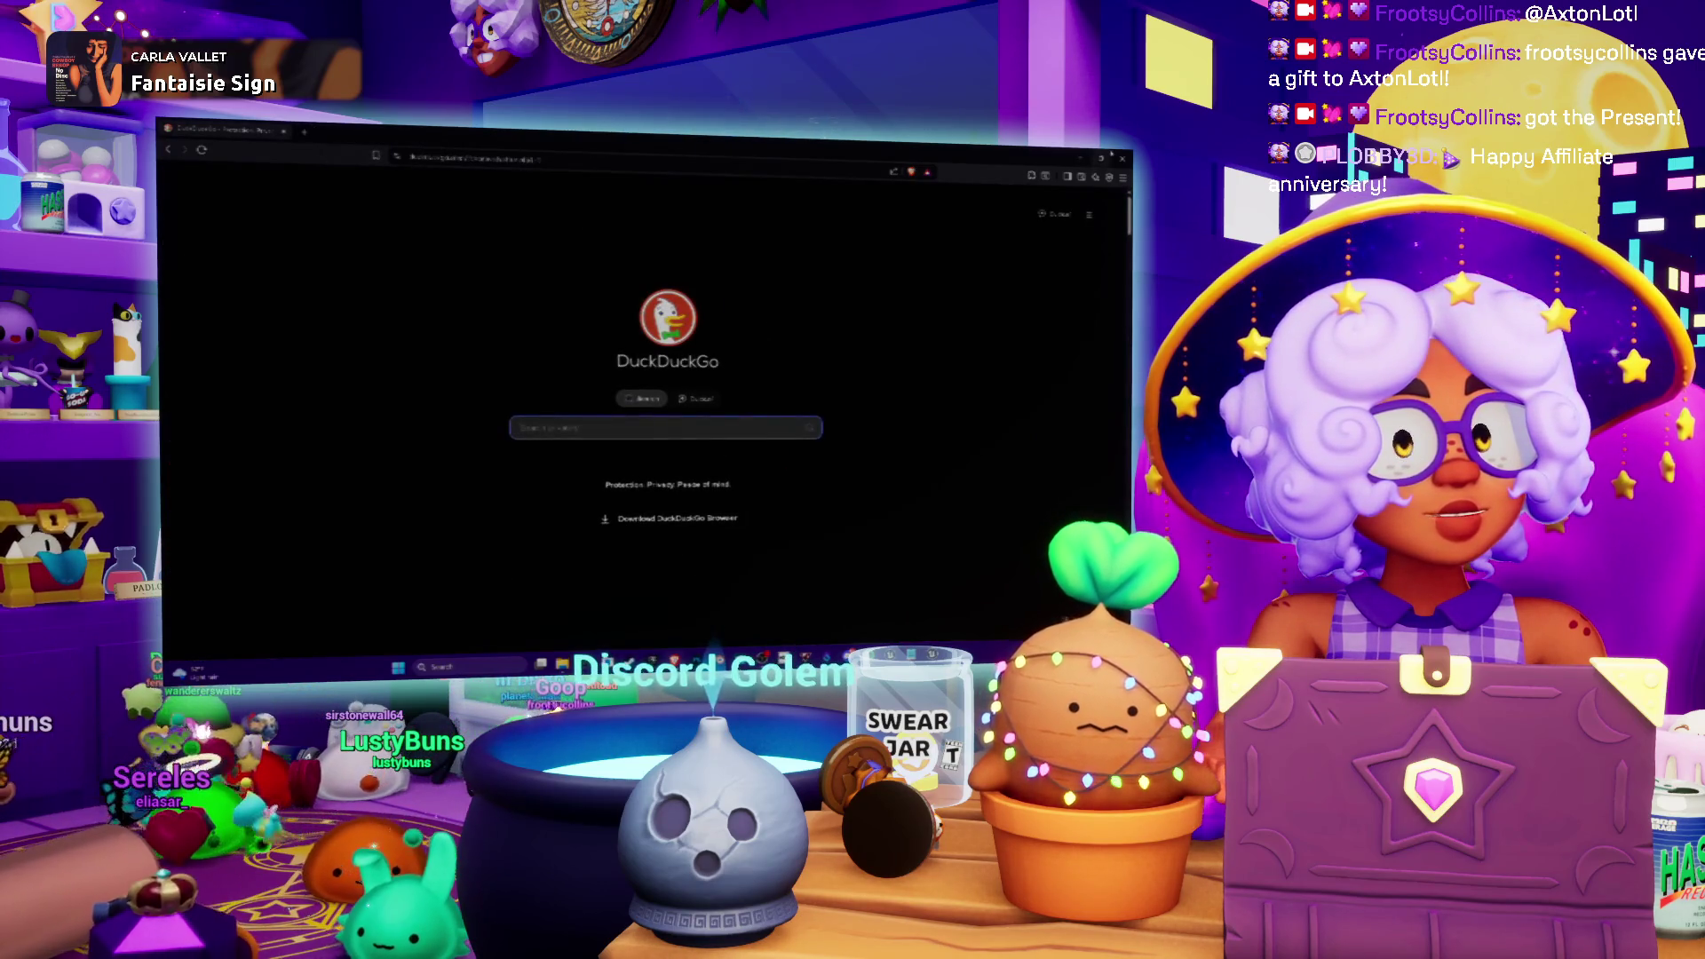
# - Close the DuckDuckGo browser tab to head back toward Unreal Engine
pyautogui.hotkey('ctrl', 'w')
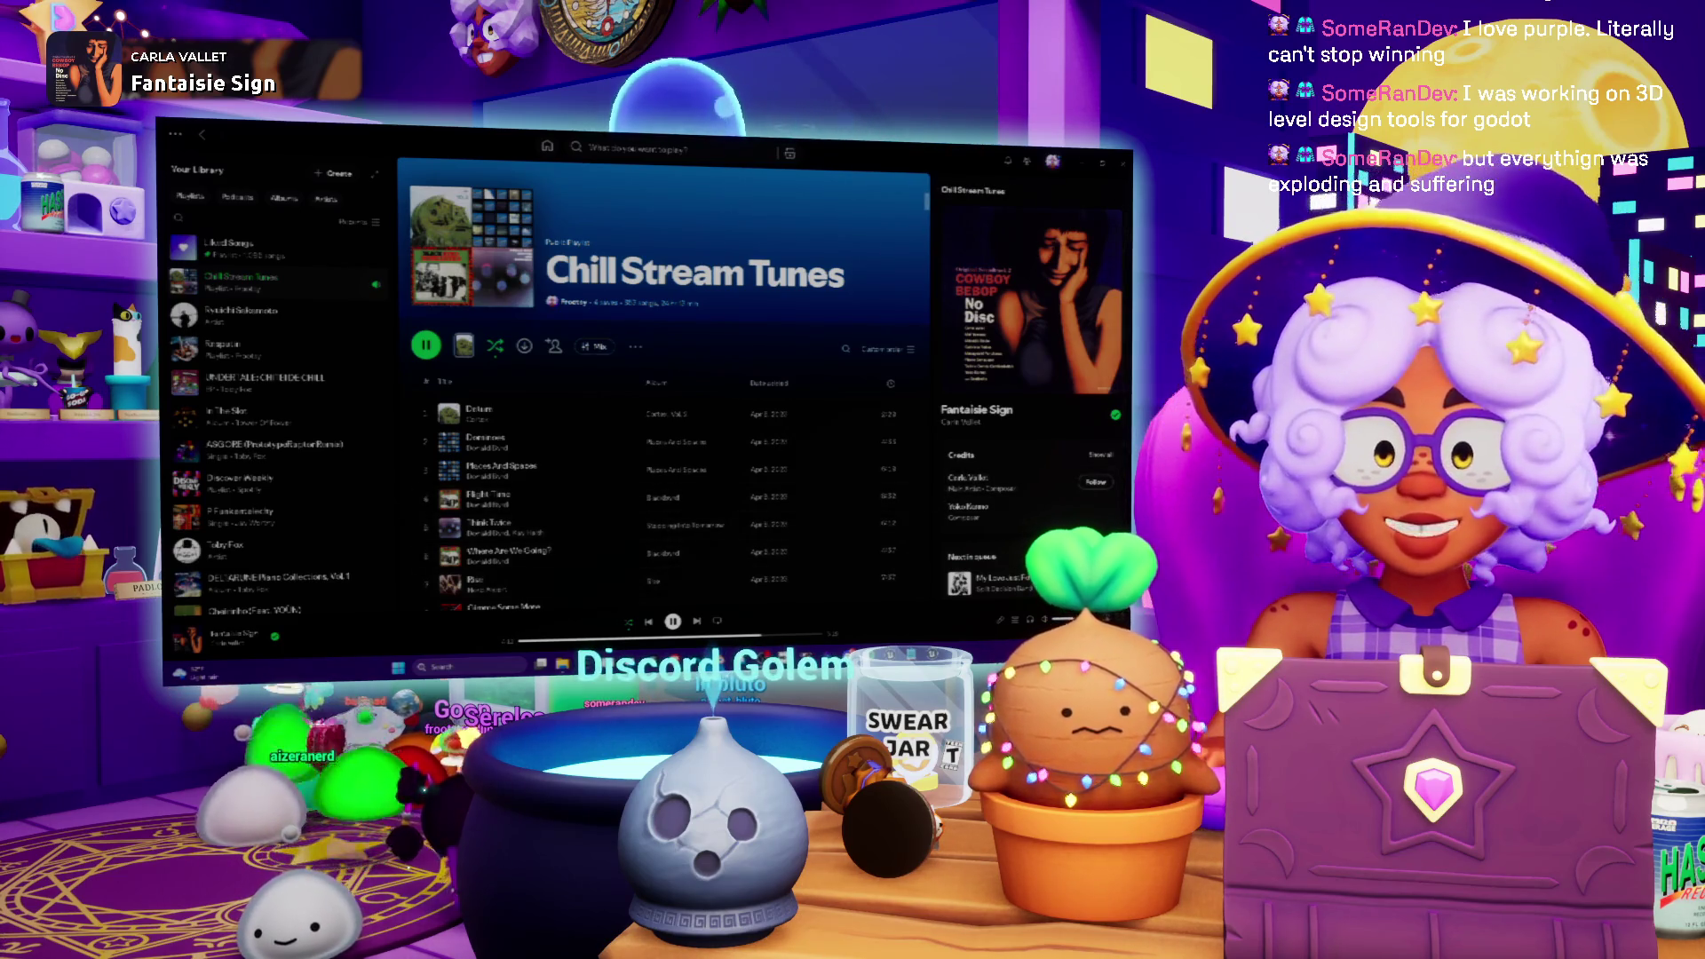
# - Dismiss the Start menu and switch from Spotify back to the Unreal Engine timer graph, nudging the view up
pyautogui.moveTo(930, 667)
pyautogui.press('super')
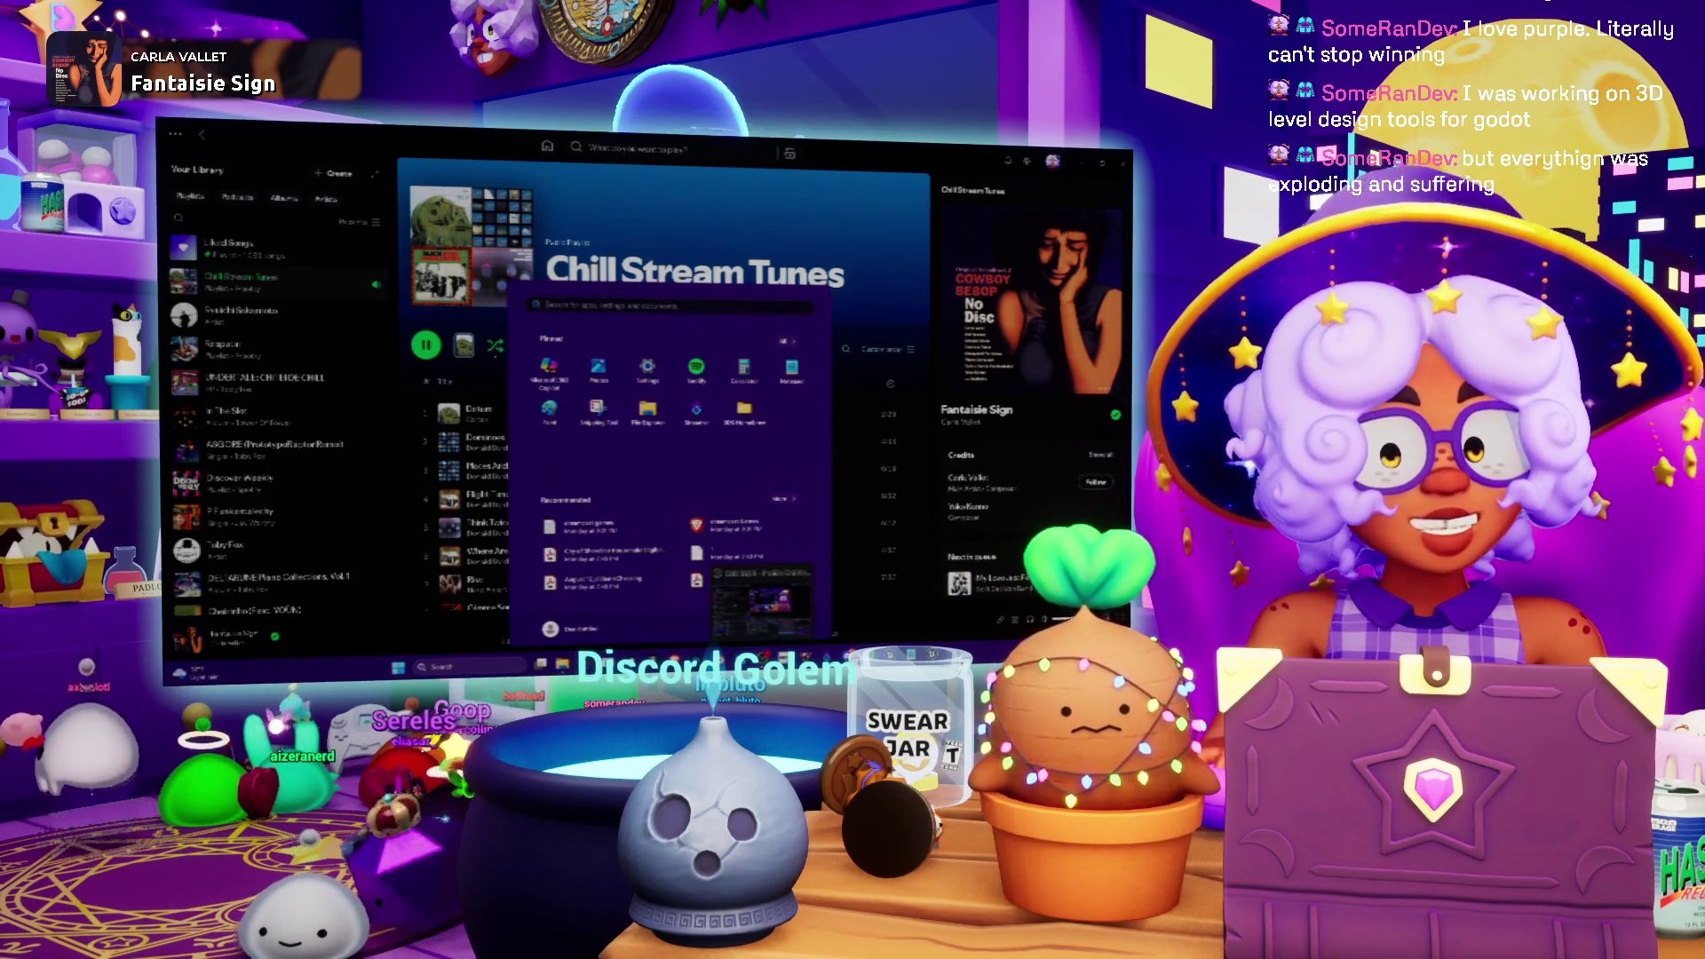
pyautogui.press('Escape')
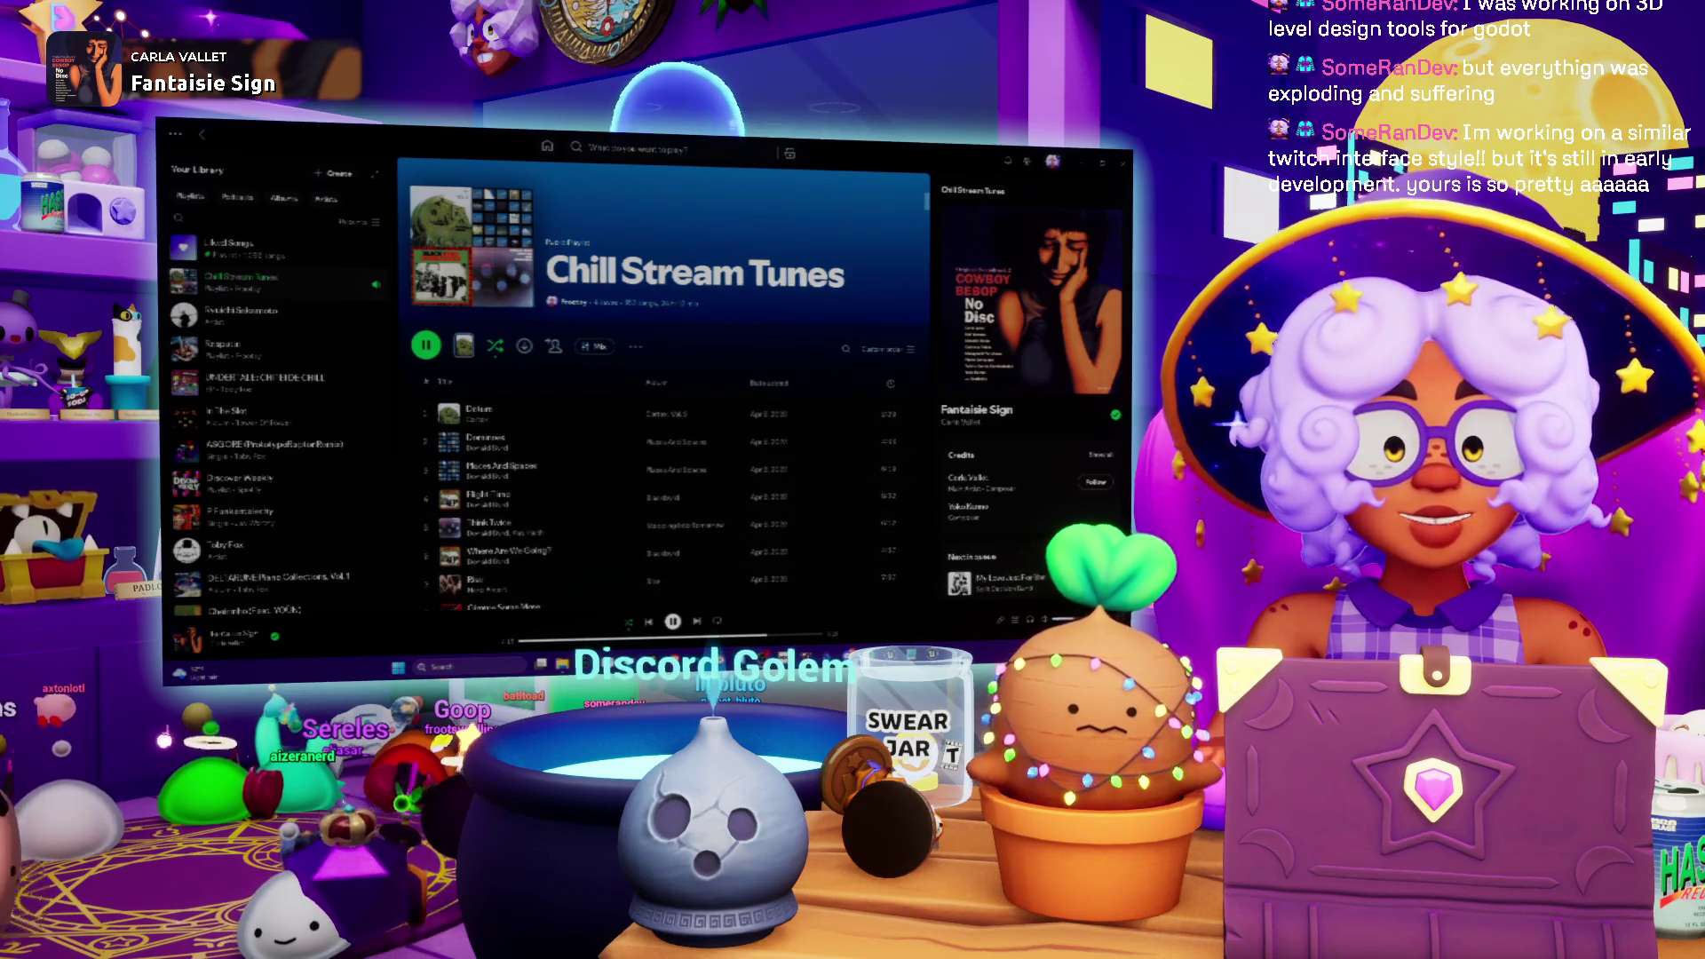
pyautogui.hotkey('alt', 'Tab')
pyautogui.moveTo(706, 303); pyautogui.dragTo(700, 264)
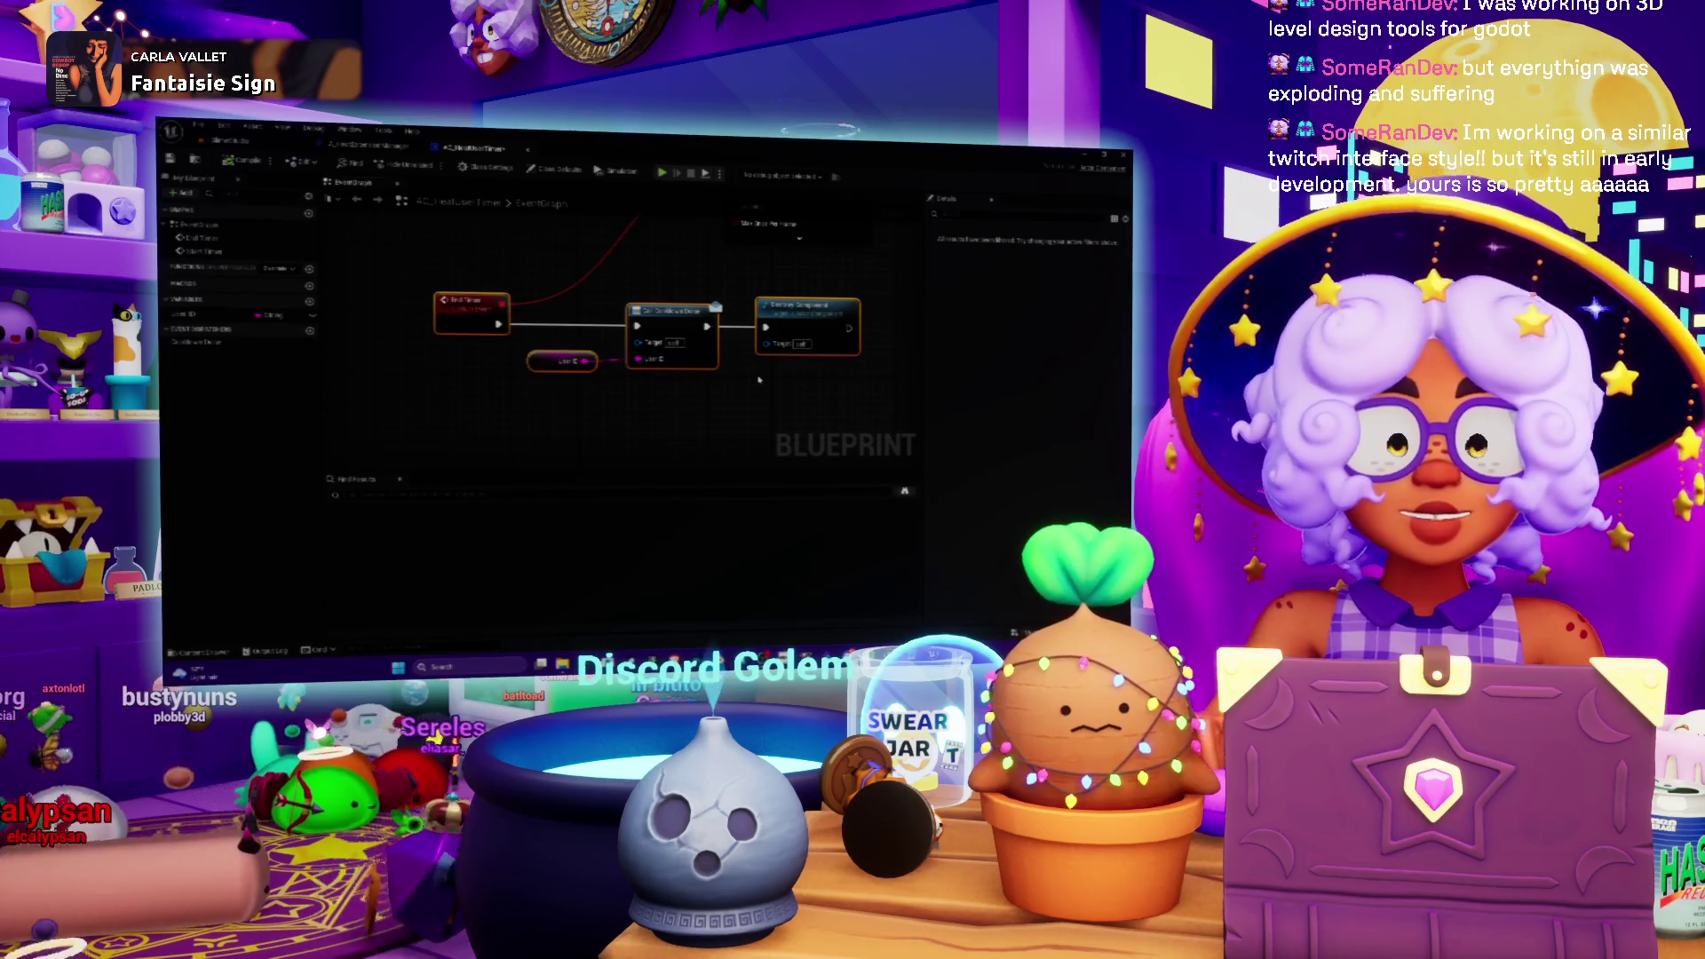
pyautogui.moveTo(748, 382); pyautogui.dragTo(666, 299)
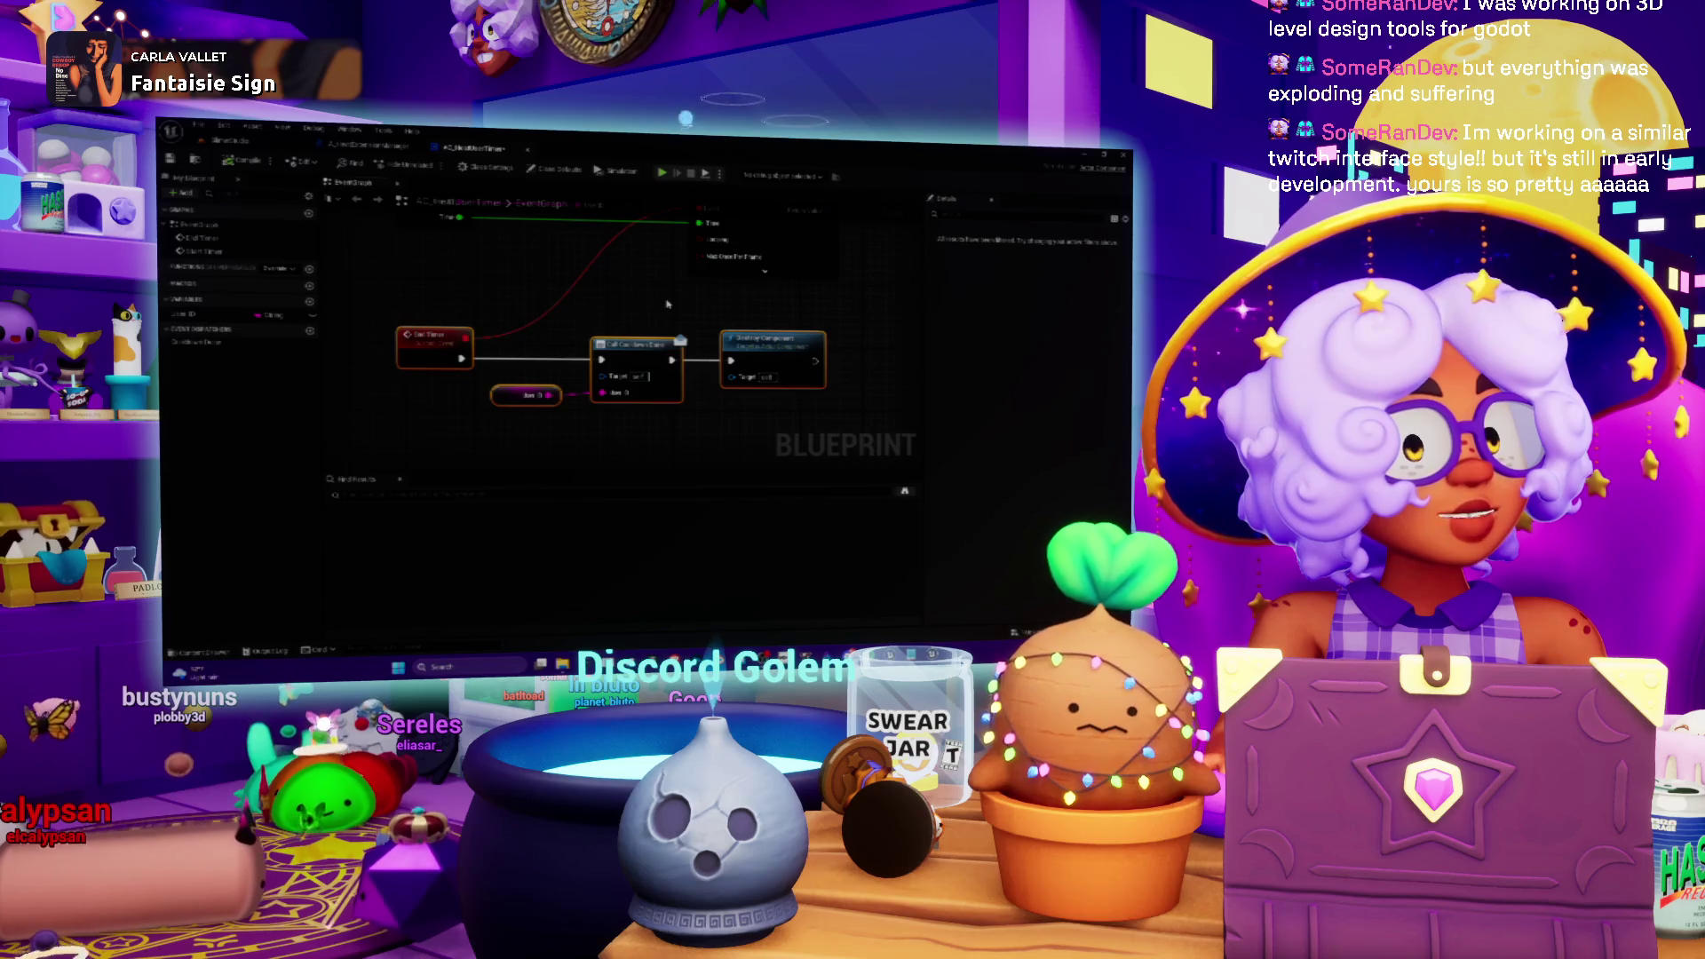
pyautogui.moveTo(680, 315)
pyautogui.mouseDown()
pyautogui.moveTo(674, 293)
pyautogui.moveTo(645, 330)
pyautogui.moveTo(669, 358)
pyautogui.moveTo(666, 333)
pyautogui.moveTo(627, 329)
pyautogui.moveTo(668, 281)
pyautogui.moveTo(739, 334)
pyautogui.moveTo(739, 378)
pyautogui.mouseUp()
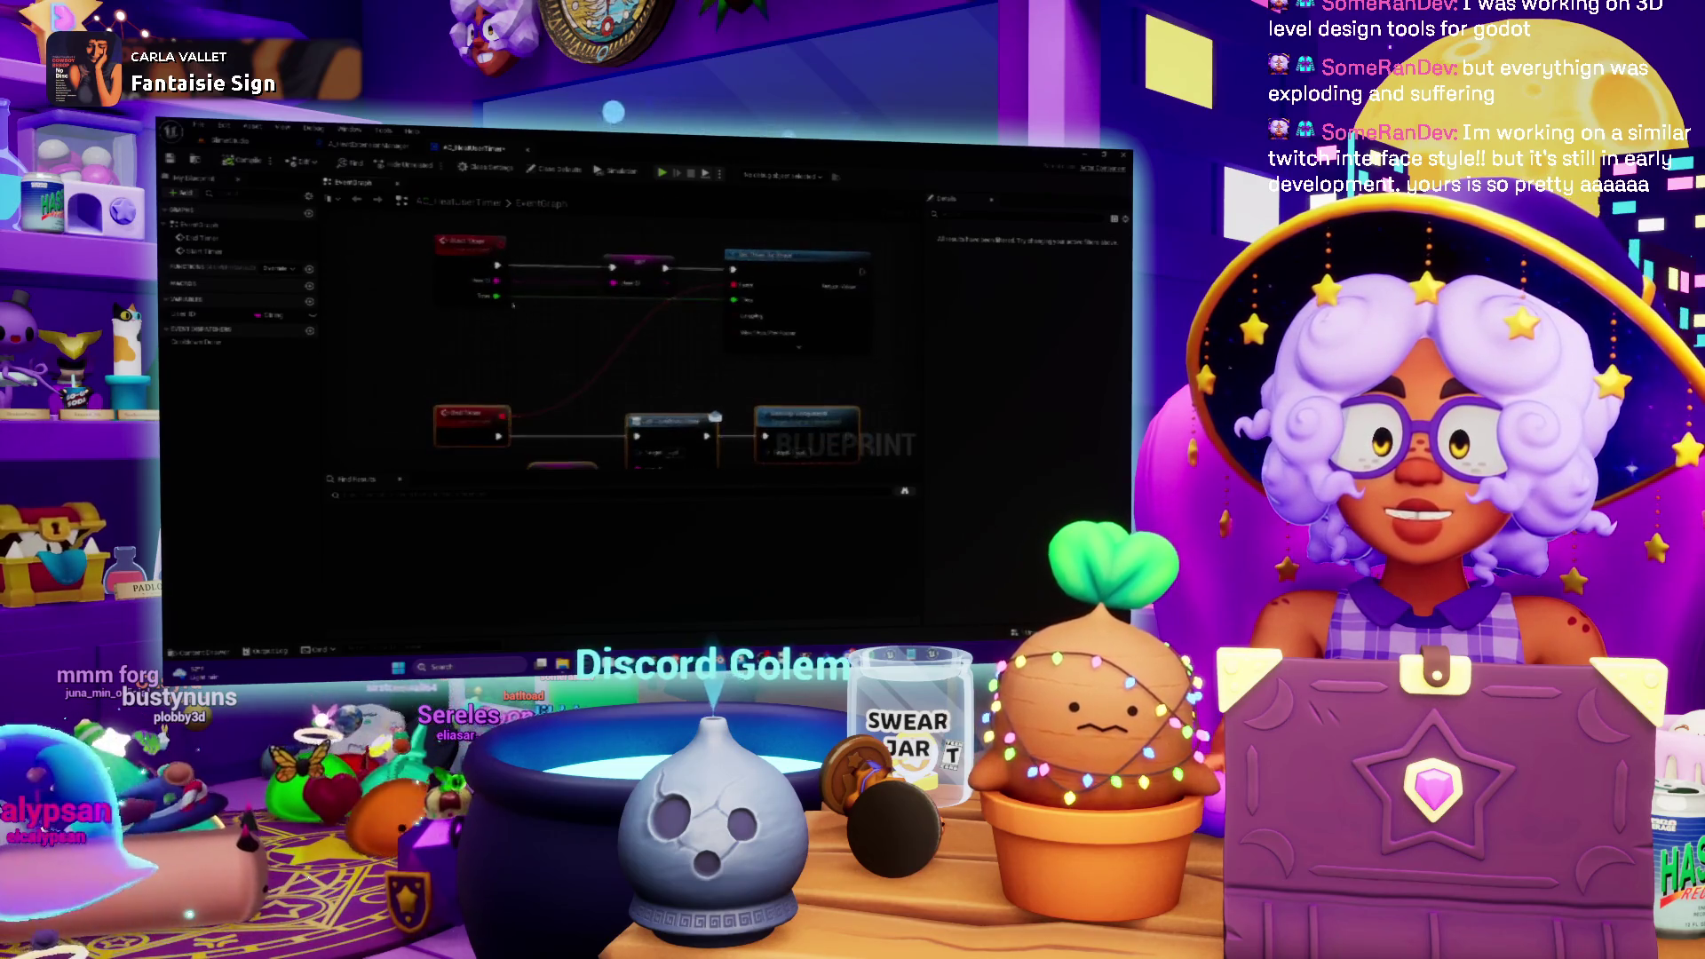
# - Pan the End Timer nodes into view, then switch to the A_HeatExtensionManager event graph
pyautogui.moveTo(617, 330); pyautogui.dragTo(617, 282)
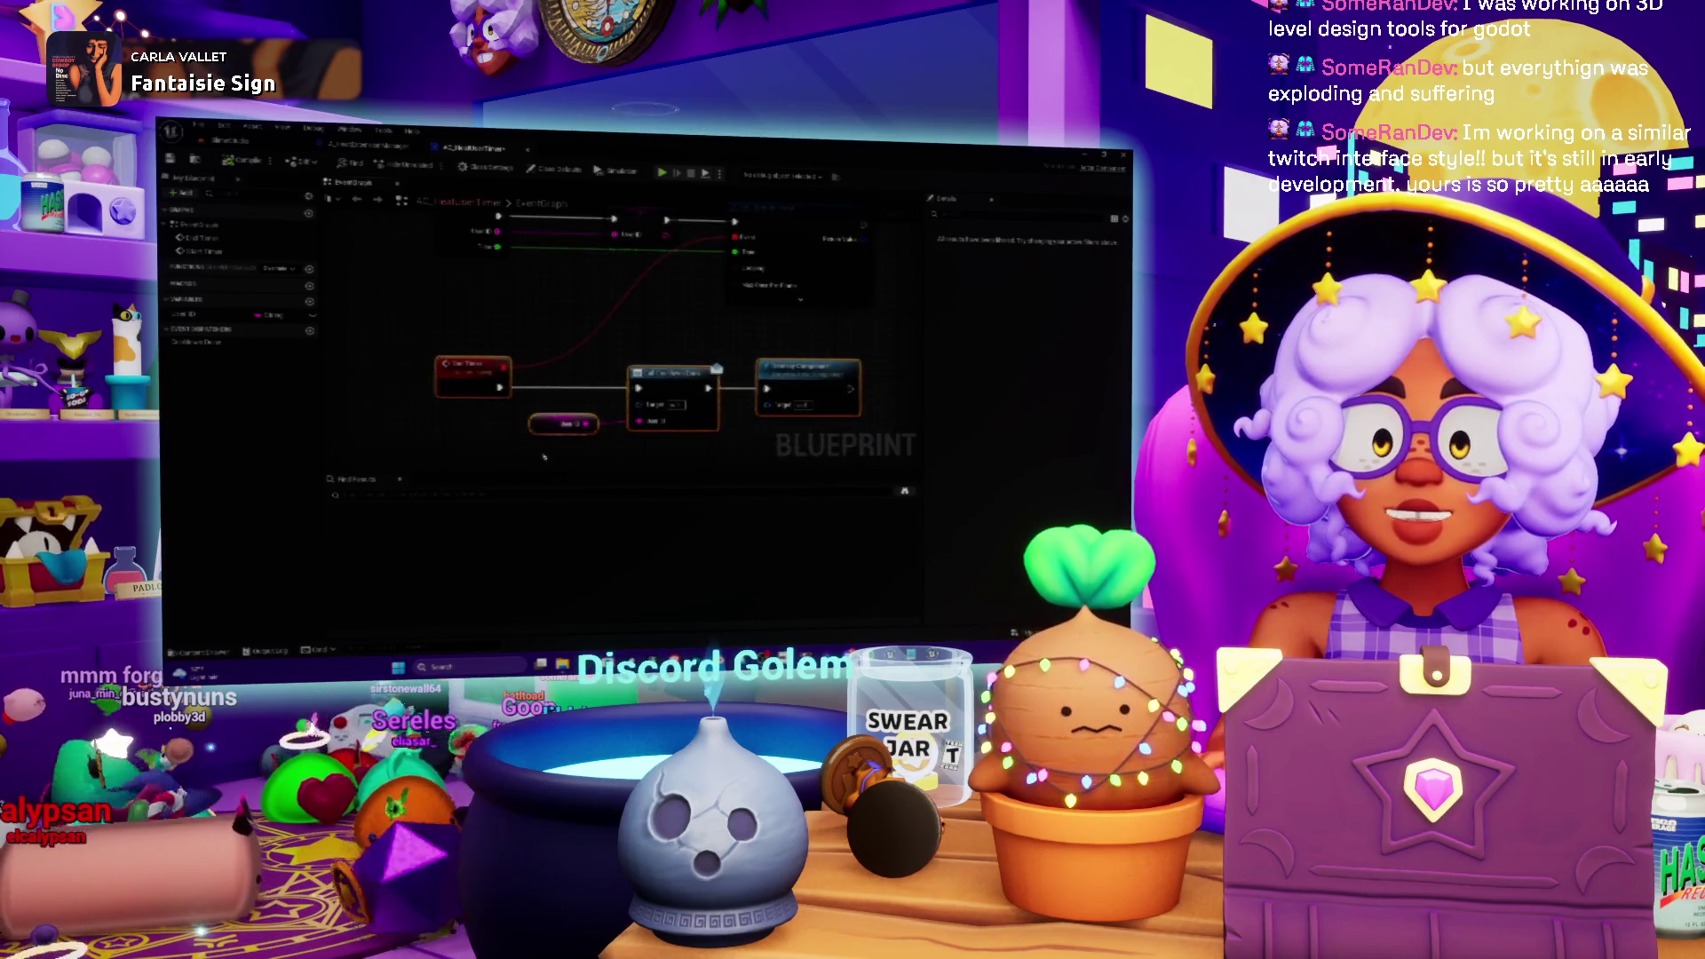
pyautogui.moveTo(545, 457); pyautogui.dragTo(547, 315)
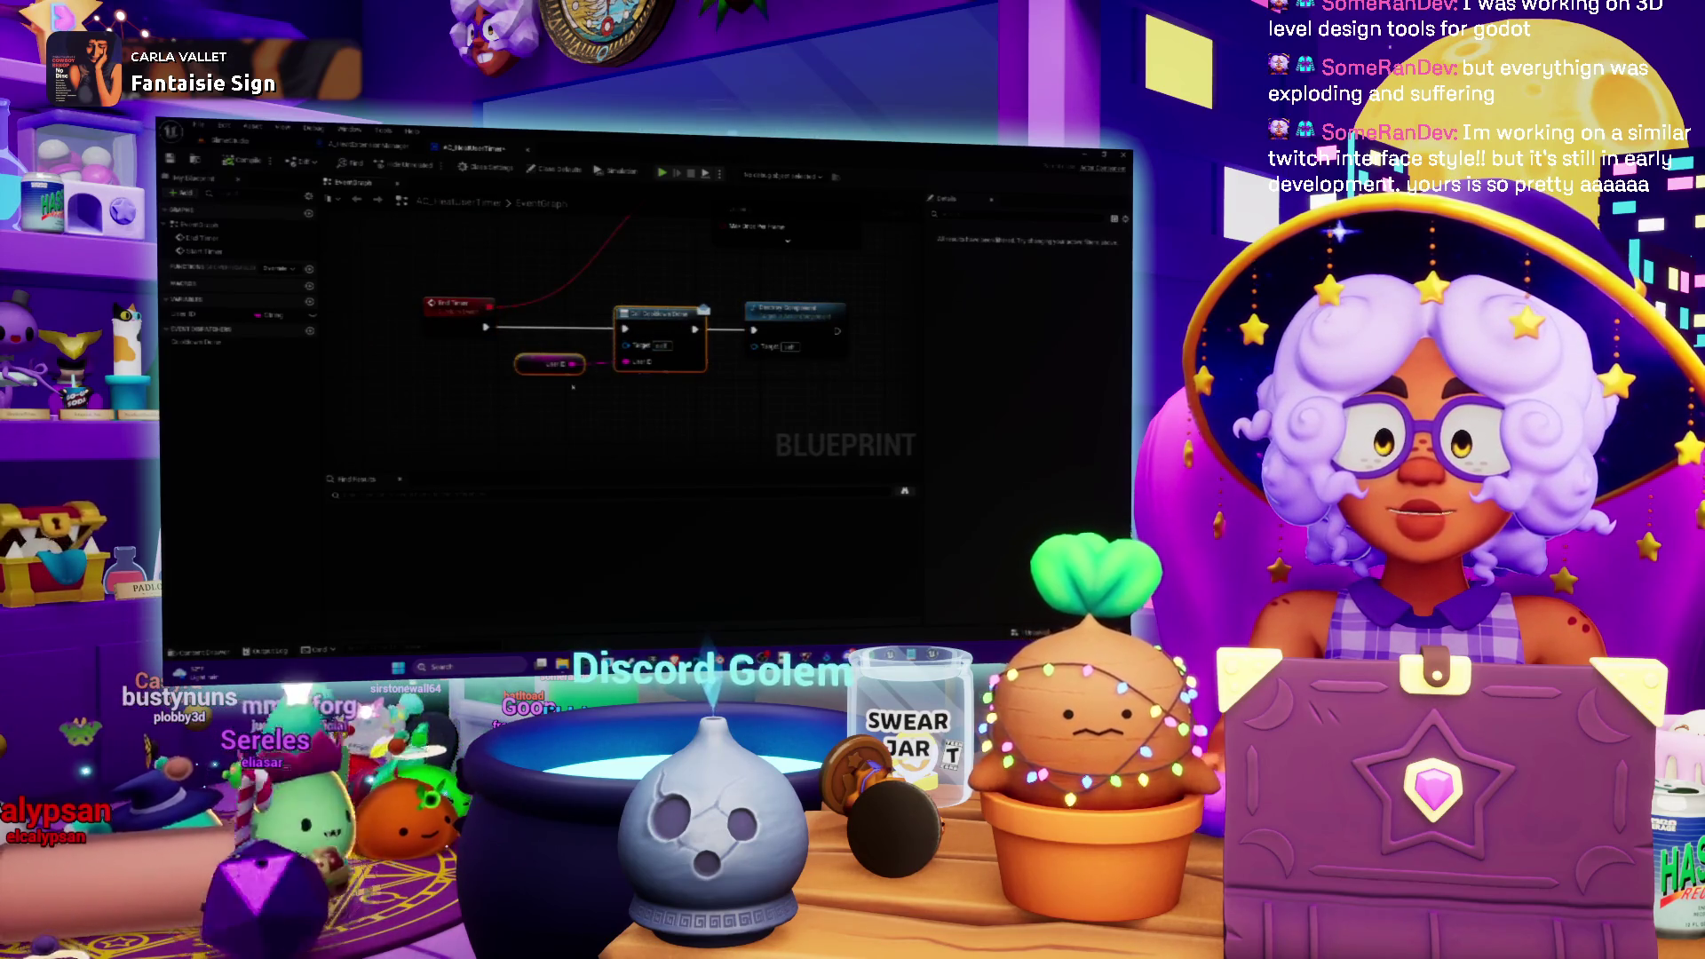
pyautogui.moveTo(660, 410); pyautogui.dragTo(511, 395)
pyautogui.moveTo(661, 362); pyautogui.dragTo(583, 440)
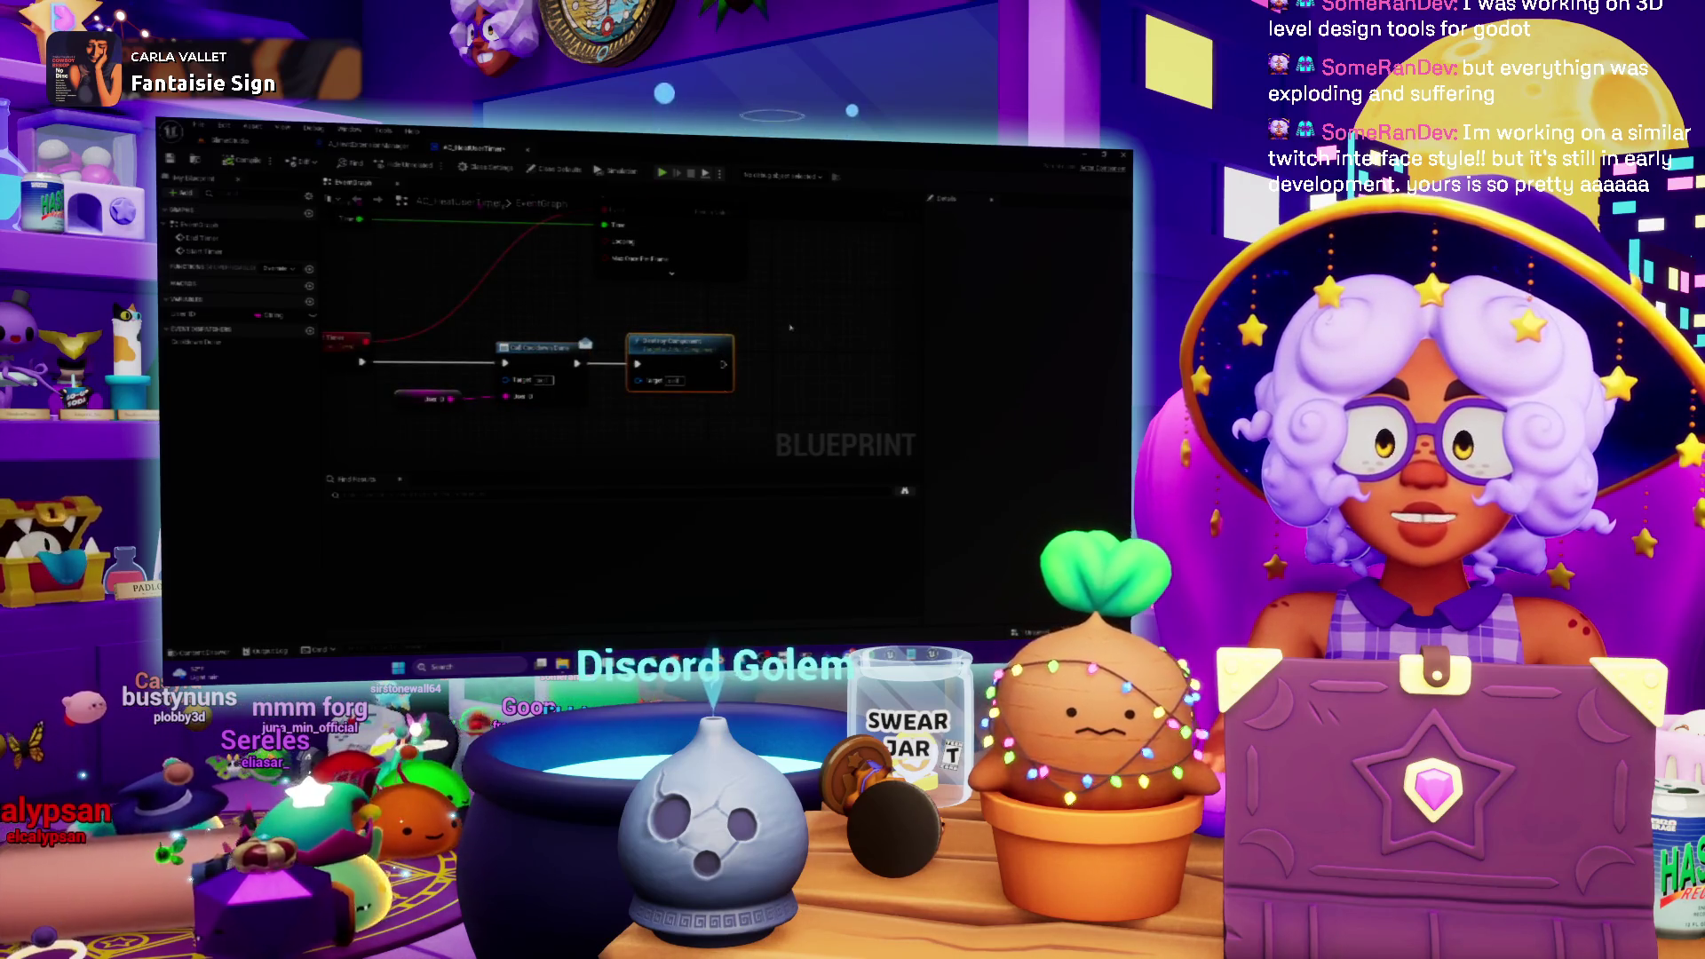
pyautogui.click(351, 146)
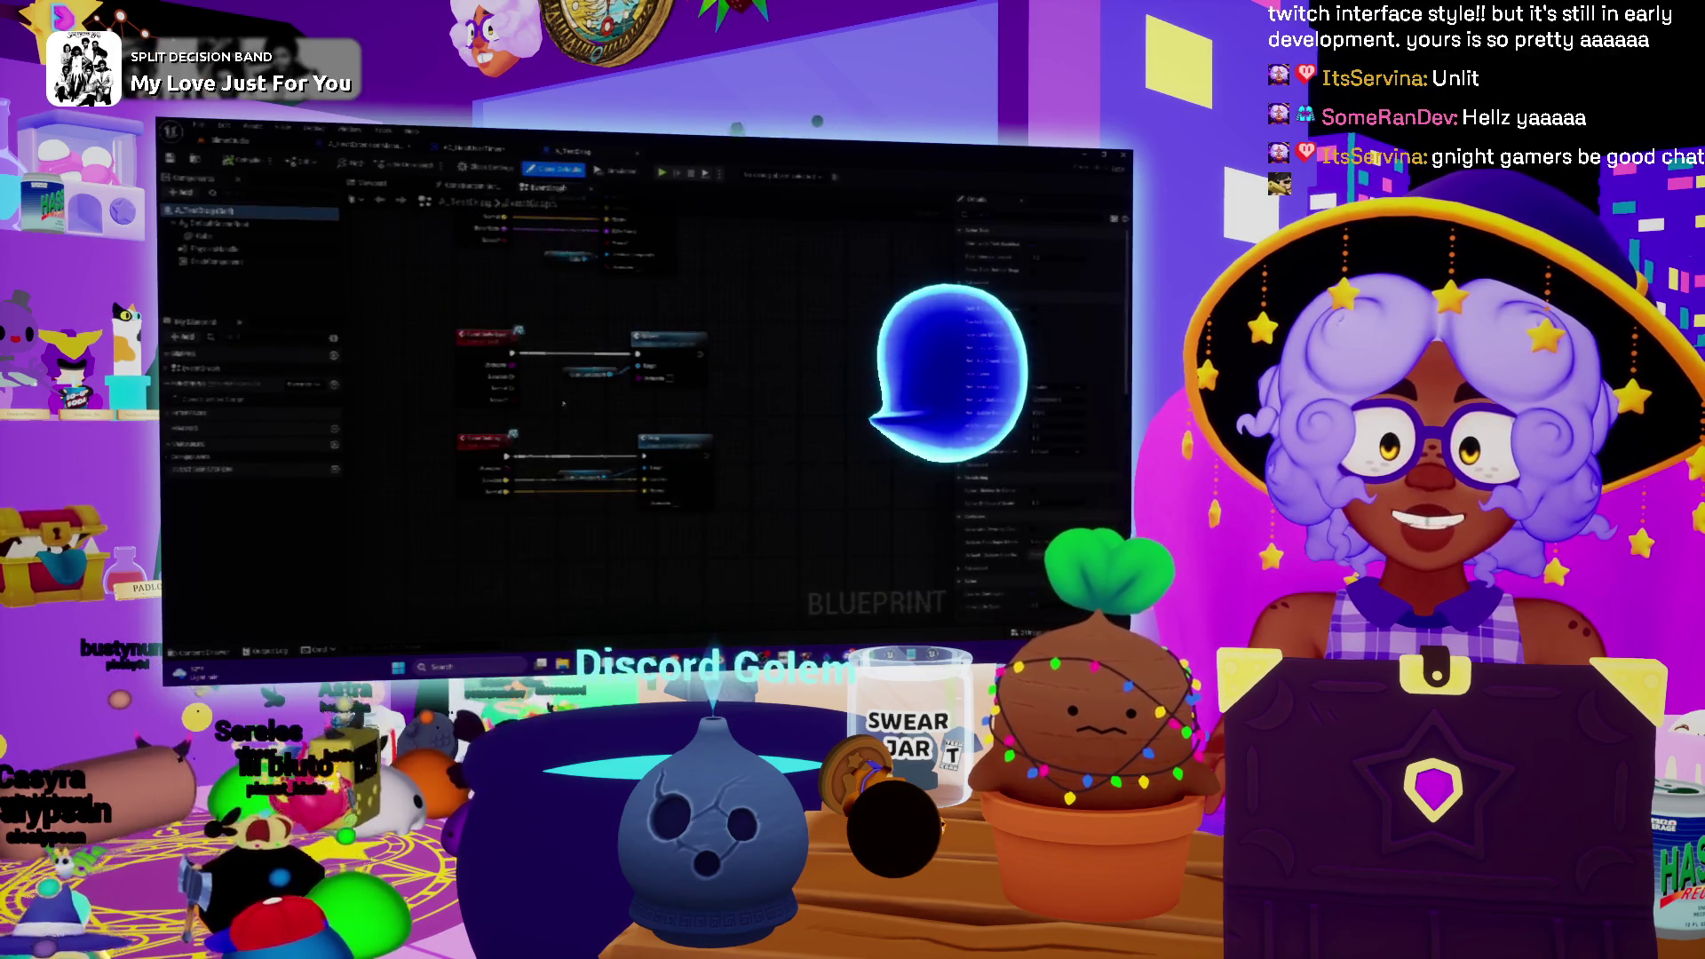
# - Inspect the ShotComponent variable, then open the GrabComponent graph behind the Grab node
pyautogui.scroll(2, 623, 461)
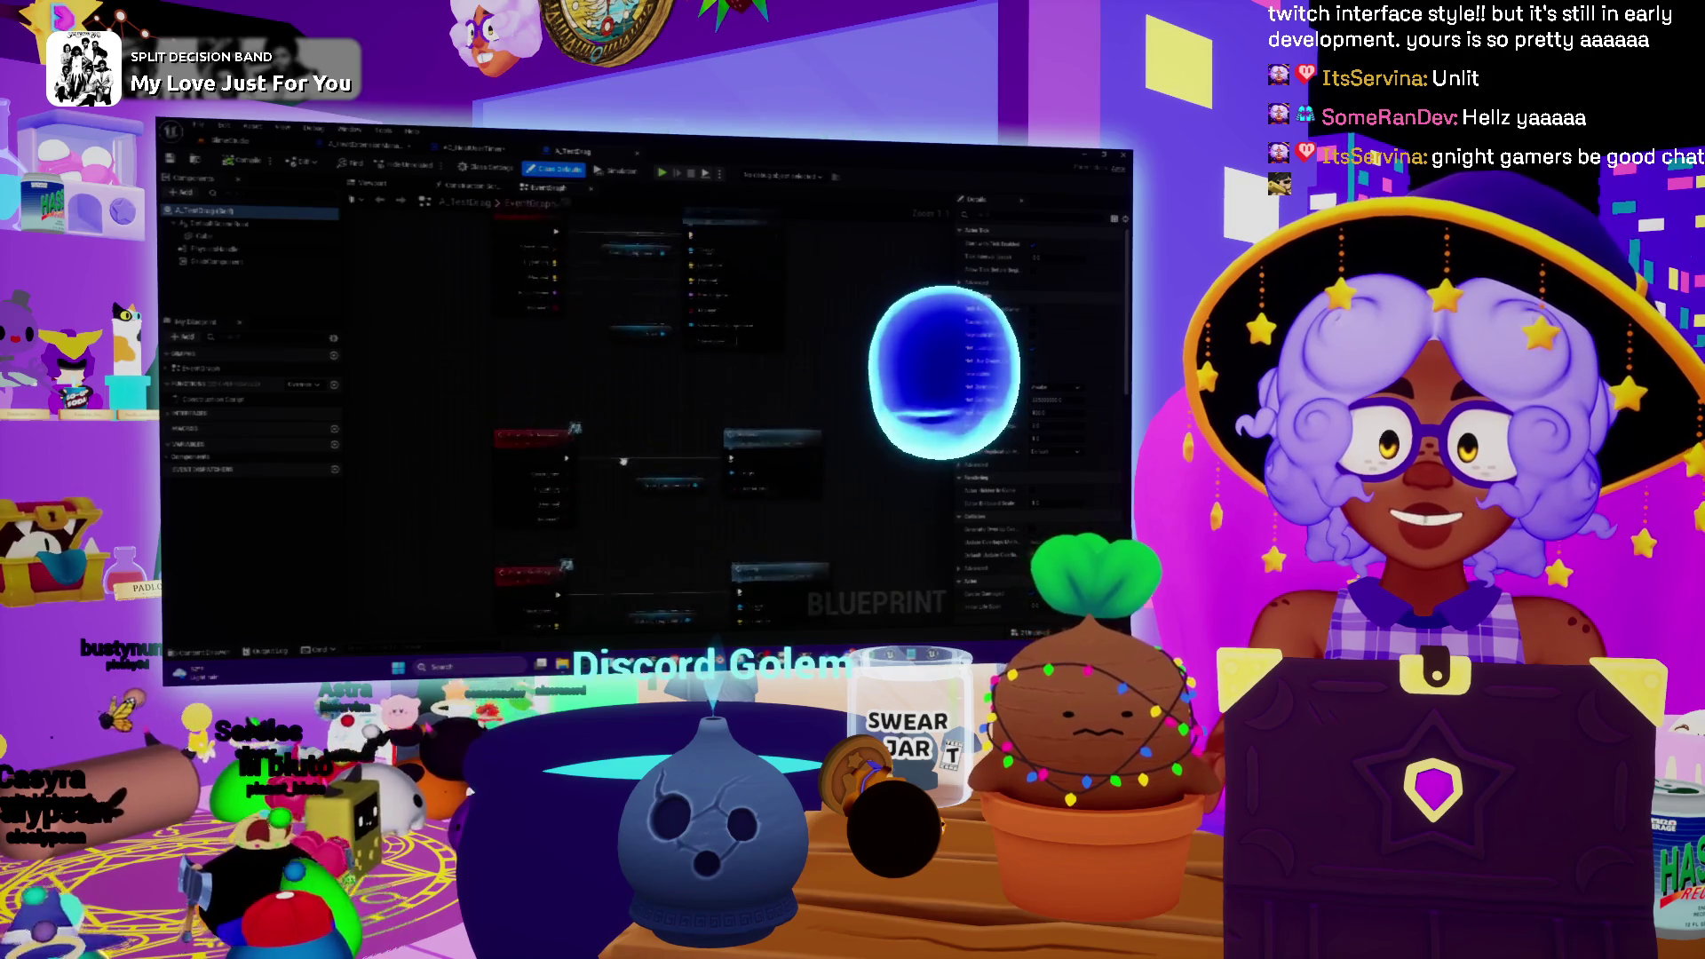
pyautogui.scroll(-1, 624, 461)
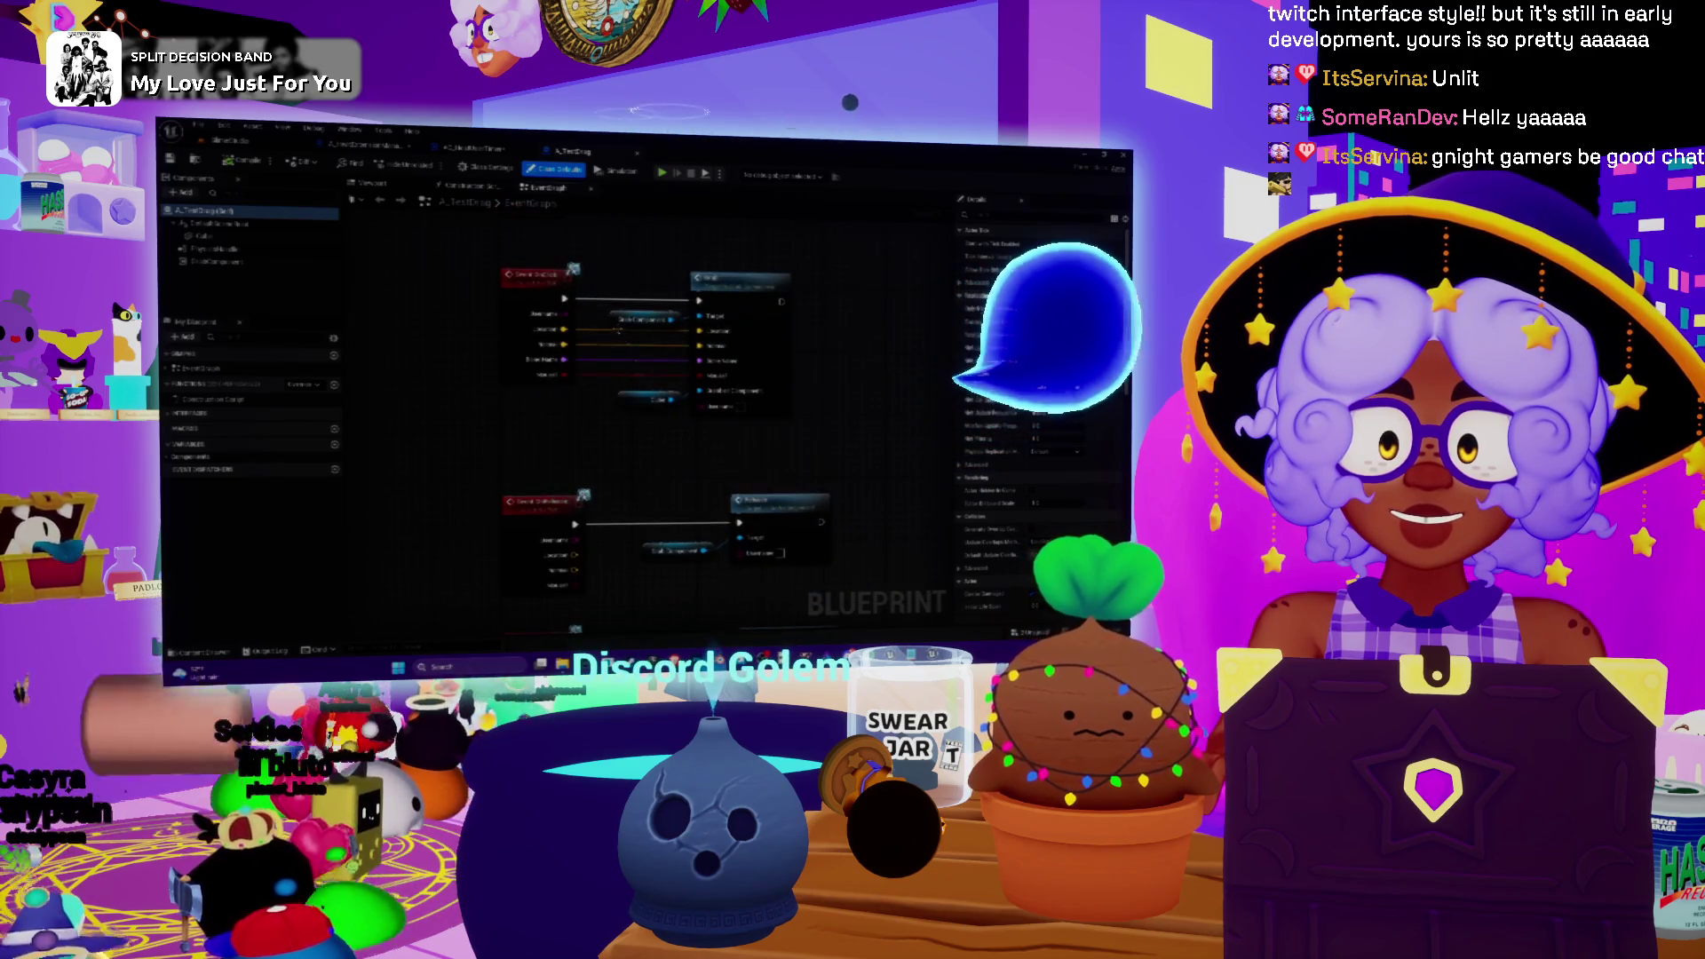
pyautogui.click(617, 321)
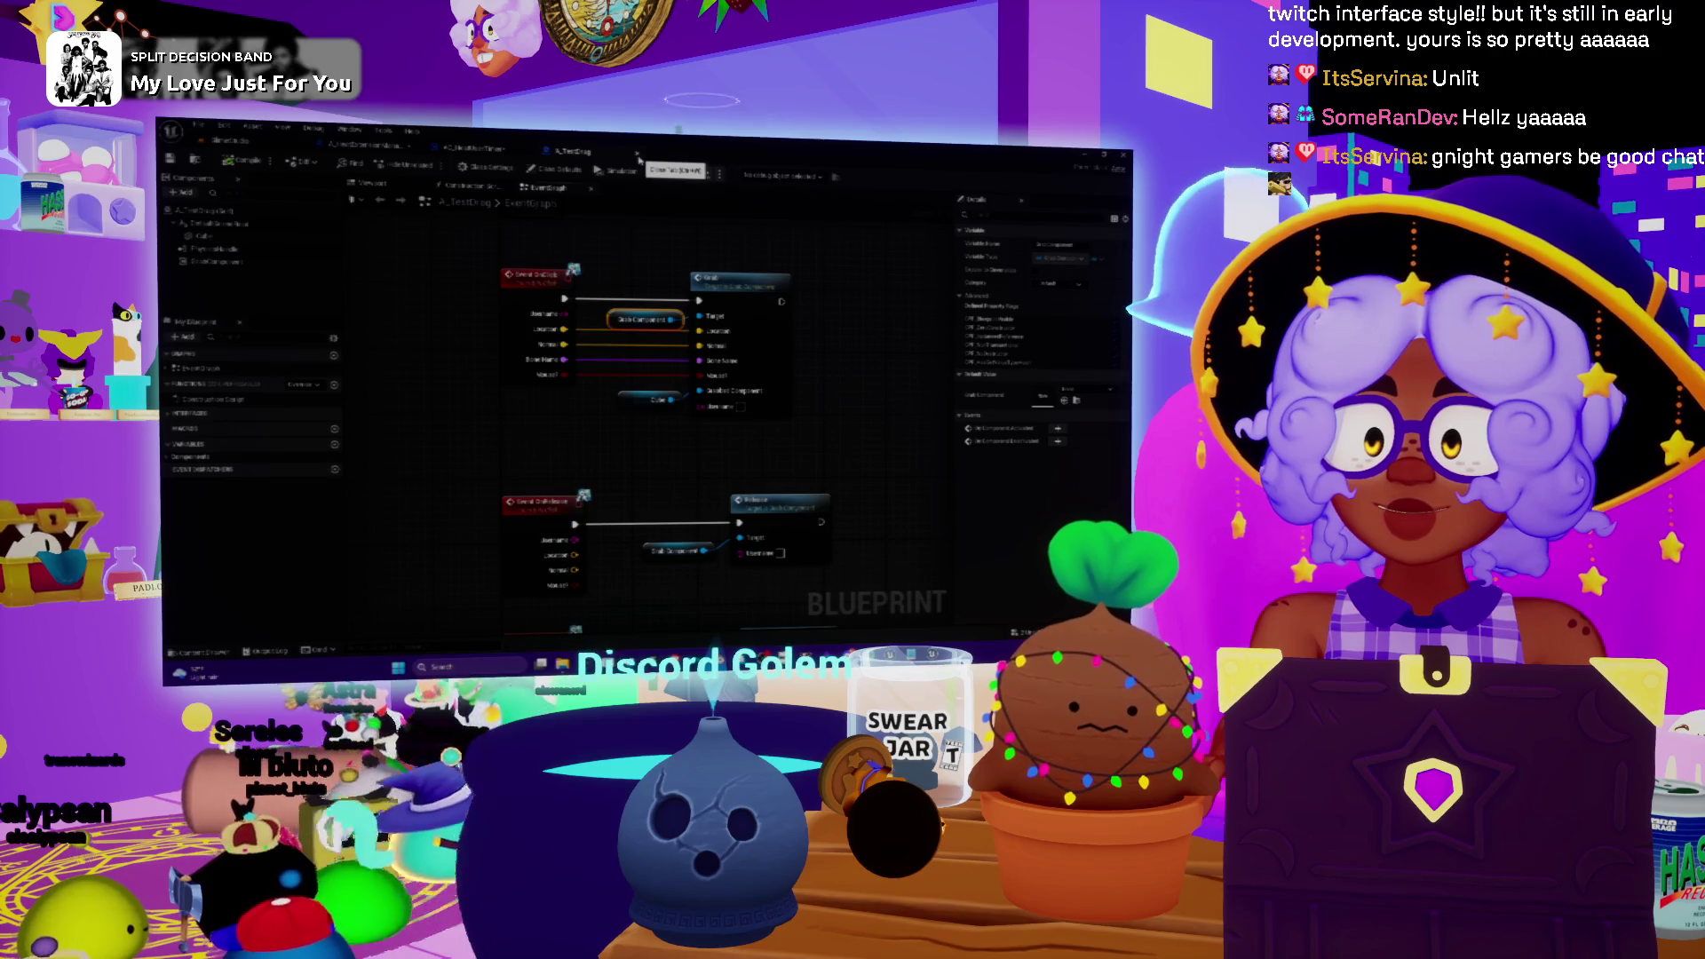
pyautogui.click(706, 278)
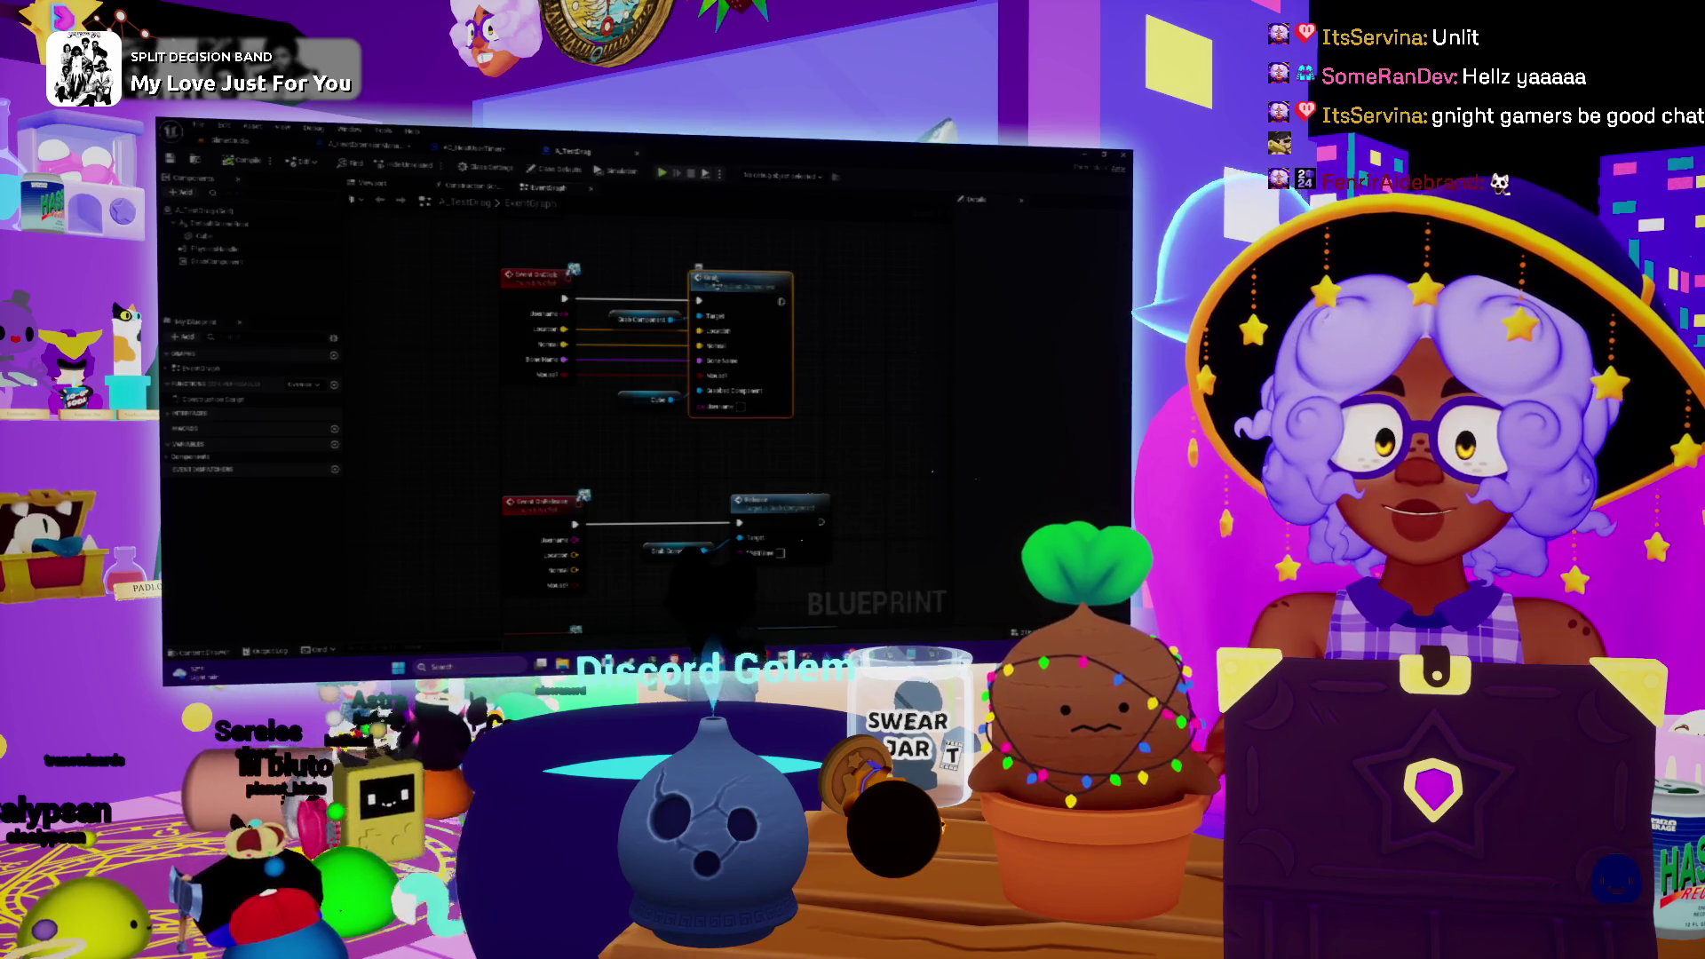
pyautogui.doubleClick(706, 280)
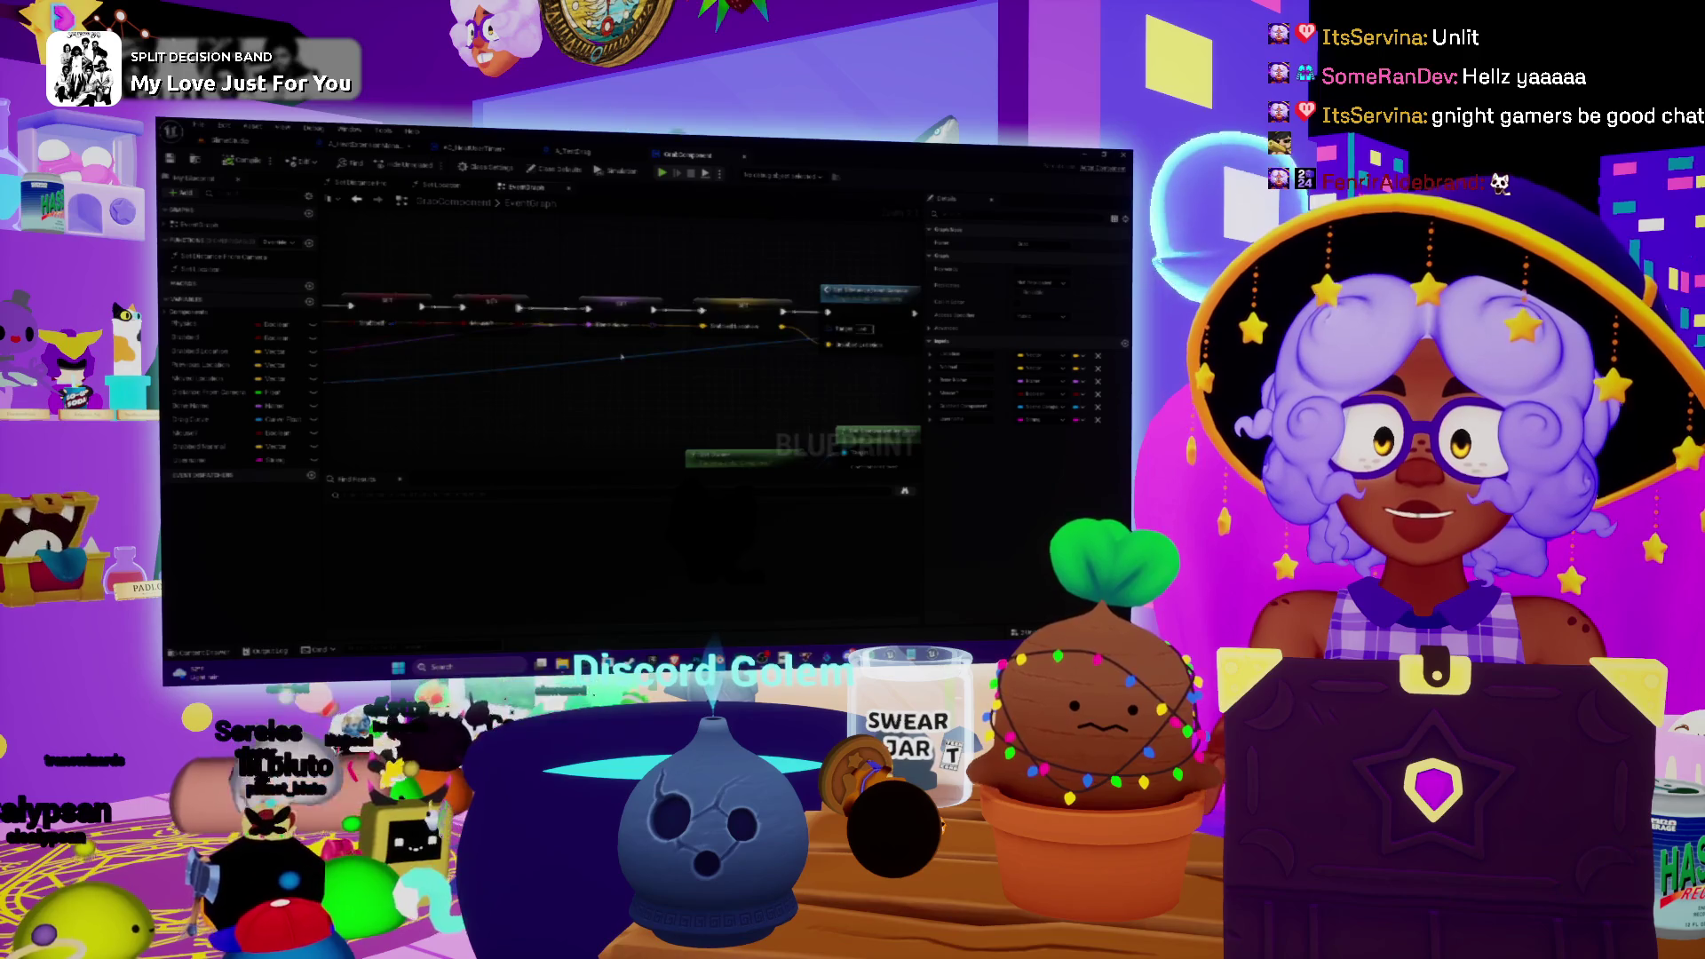
# - Pan the GrabComponent graph, then switch to the blueprint holding the ADD node logic
pyautogui.moveTo(346, 242)
pyautogui.mouseDown()
pyautogui.moveTo(371, 219)
pyautogui.moveTo(447, 291)
pyautogui.mouseUp()
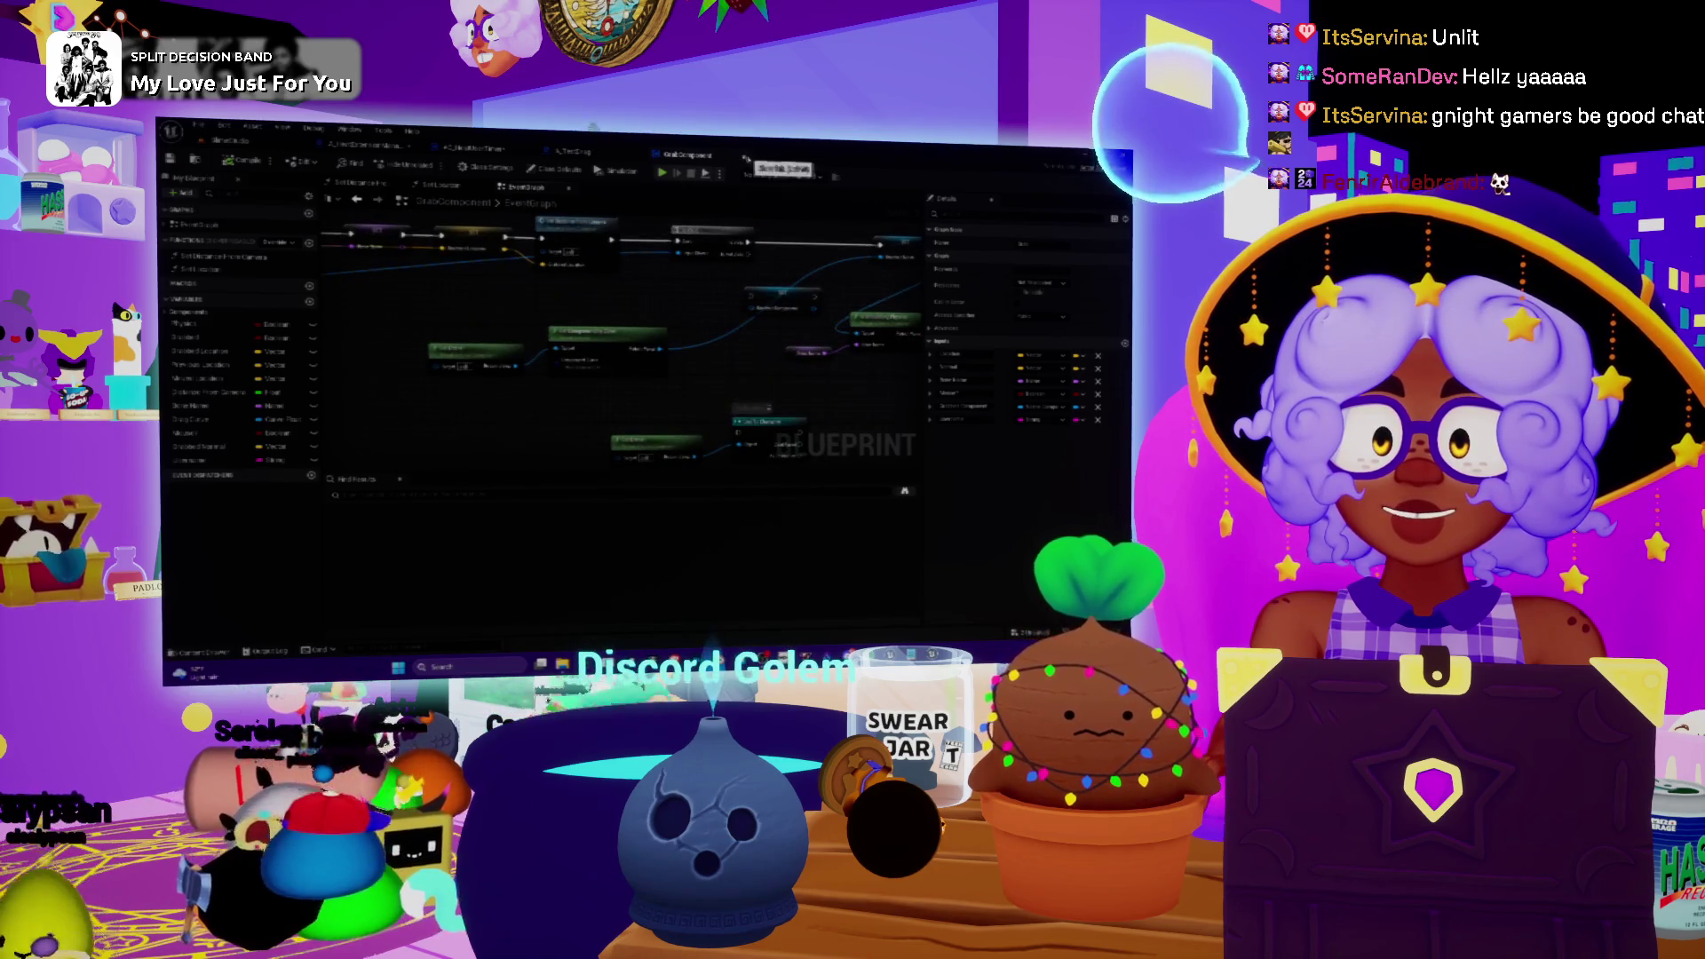
pyautogui.click(744, 158)
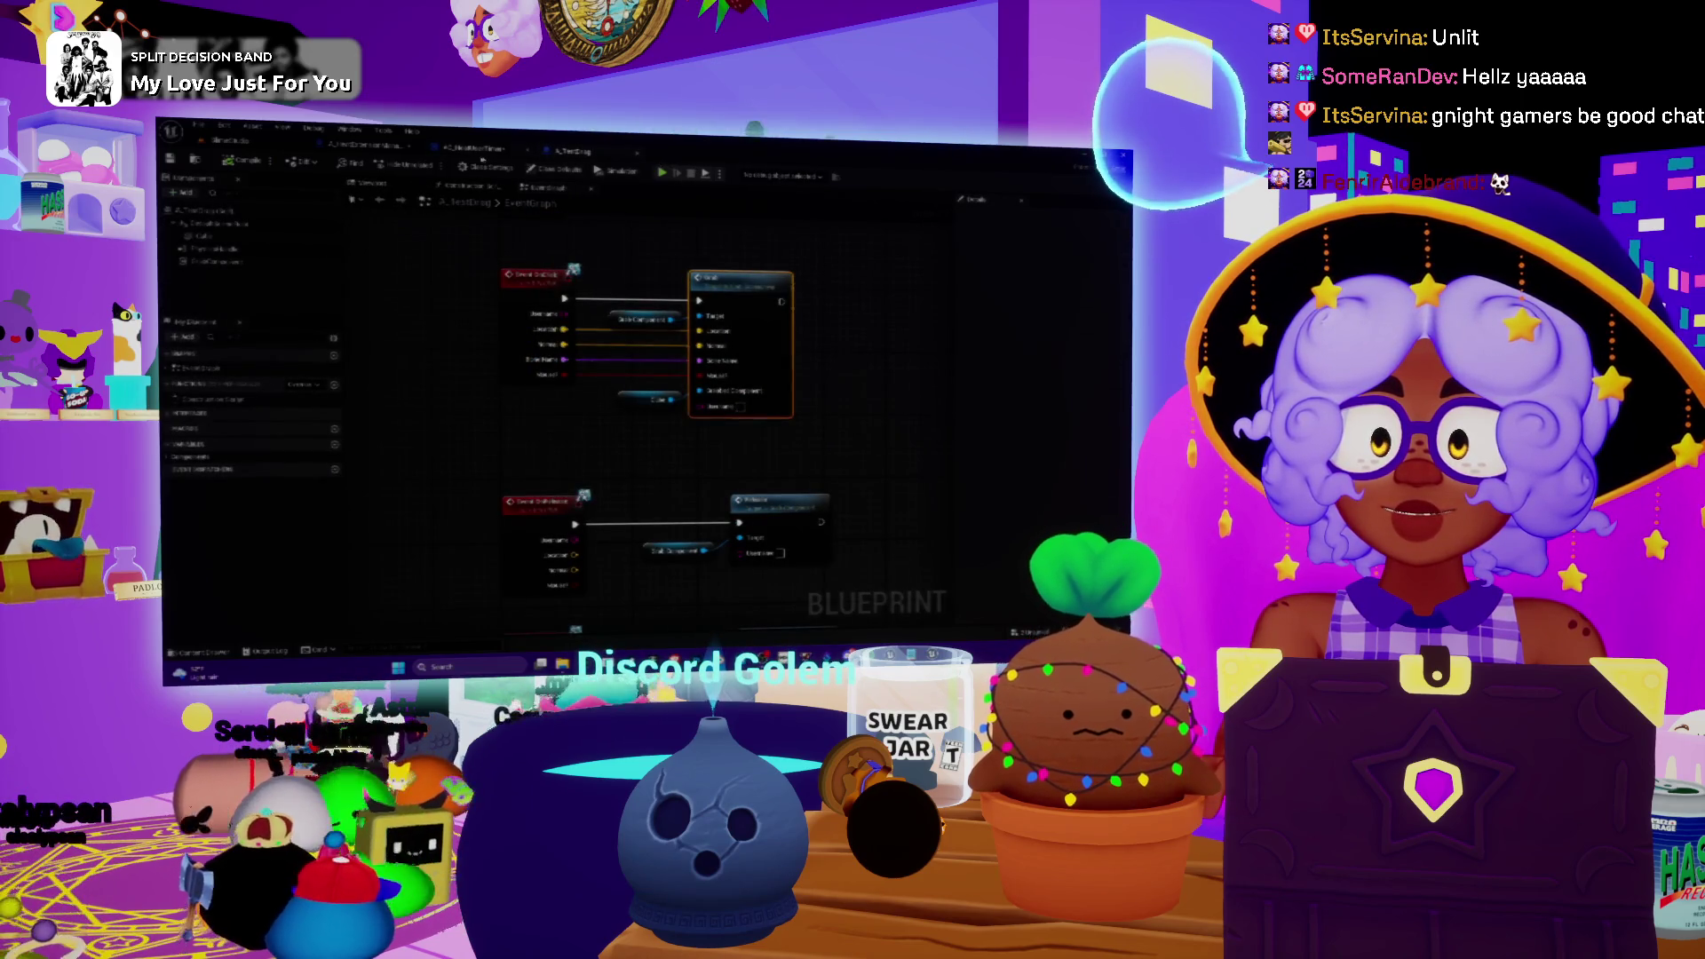
pyautogui.click(356, 147)
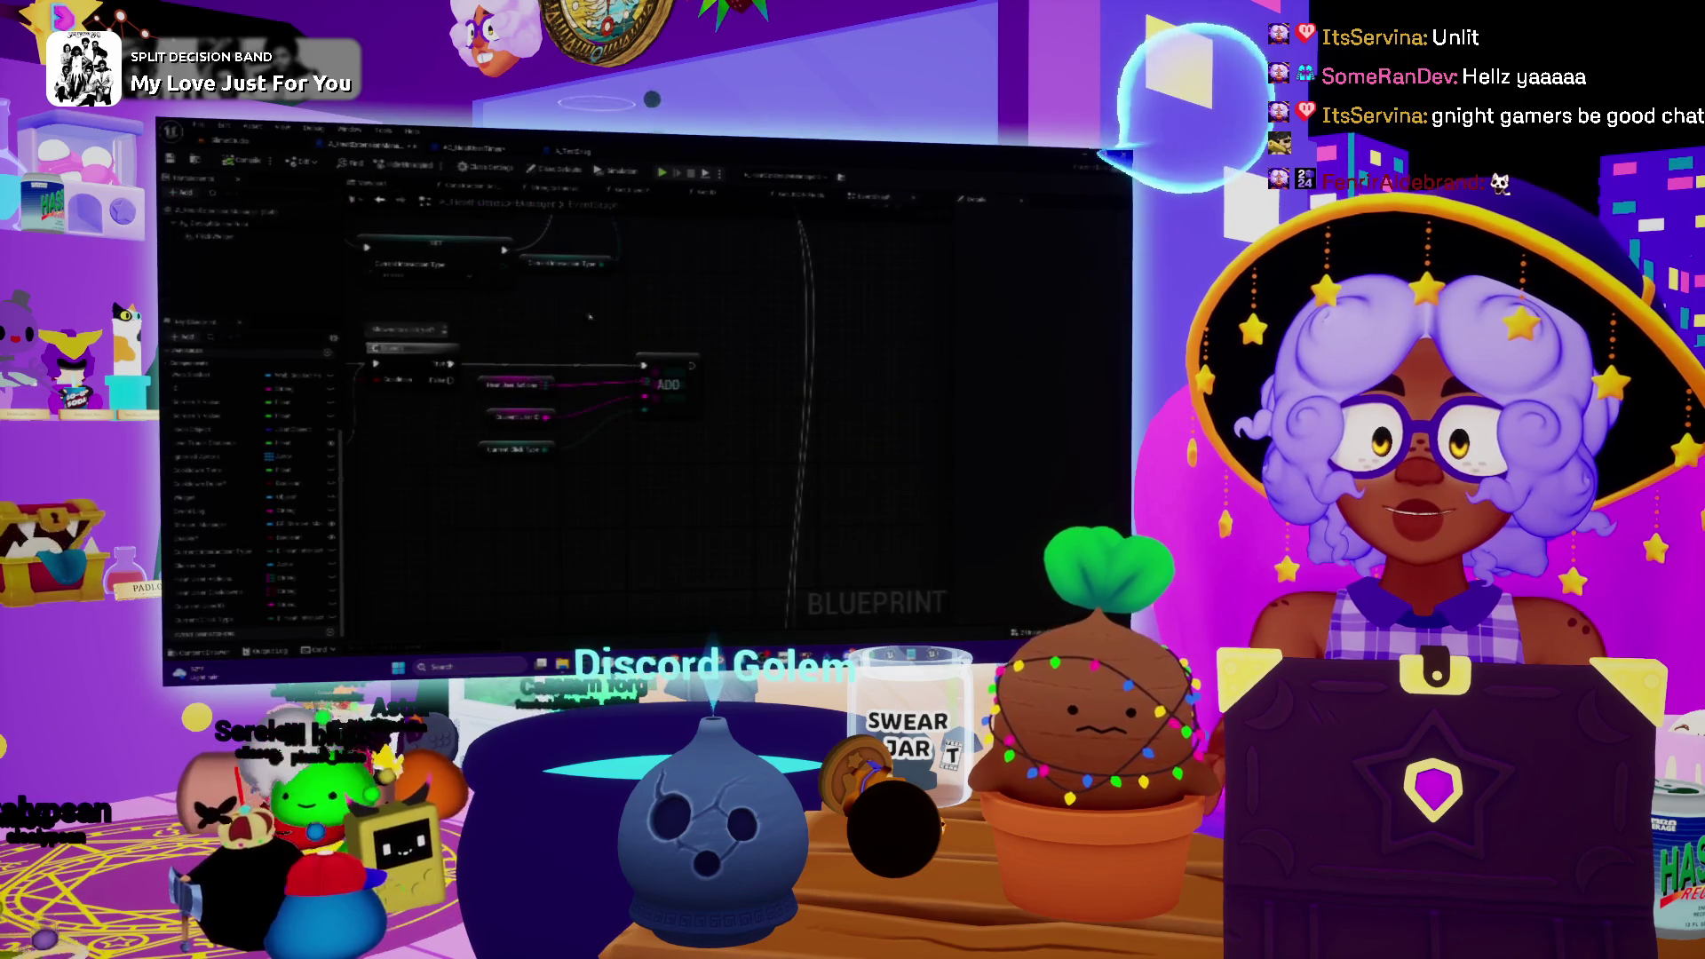
# - Place a 'heatadd' node to the right of ADD and wire ADD's output into it
pyautogui.moveTo(738, 323); pyautogui.dragTo(750, 369)
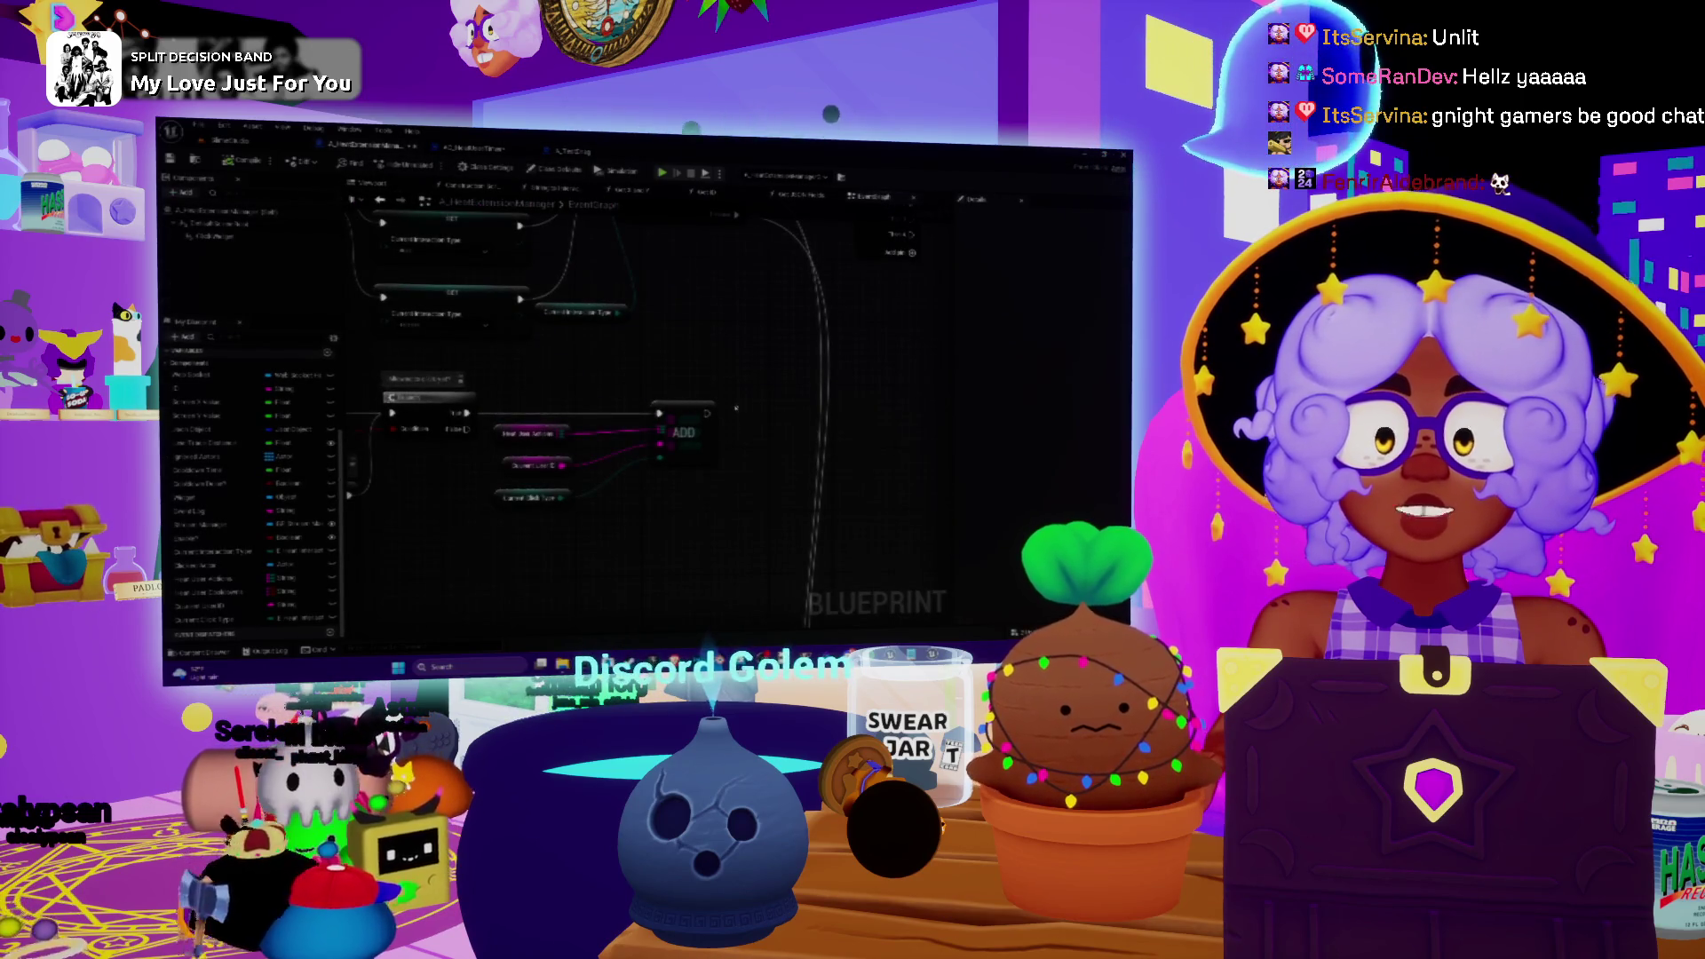
pyautogui.rightClick(759, 404)
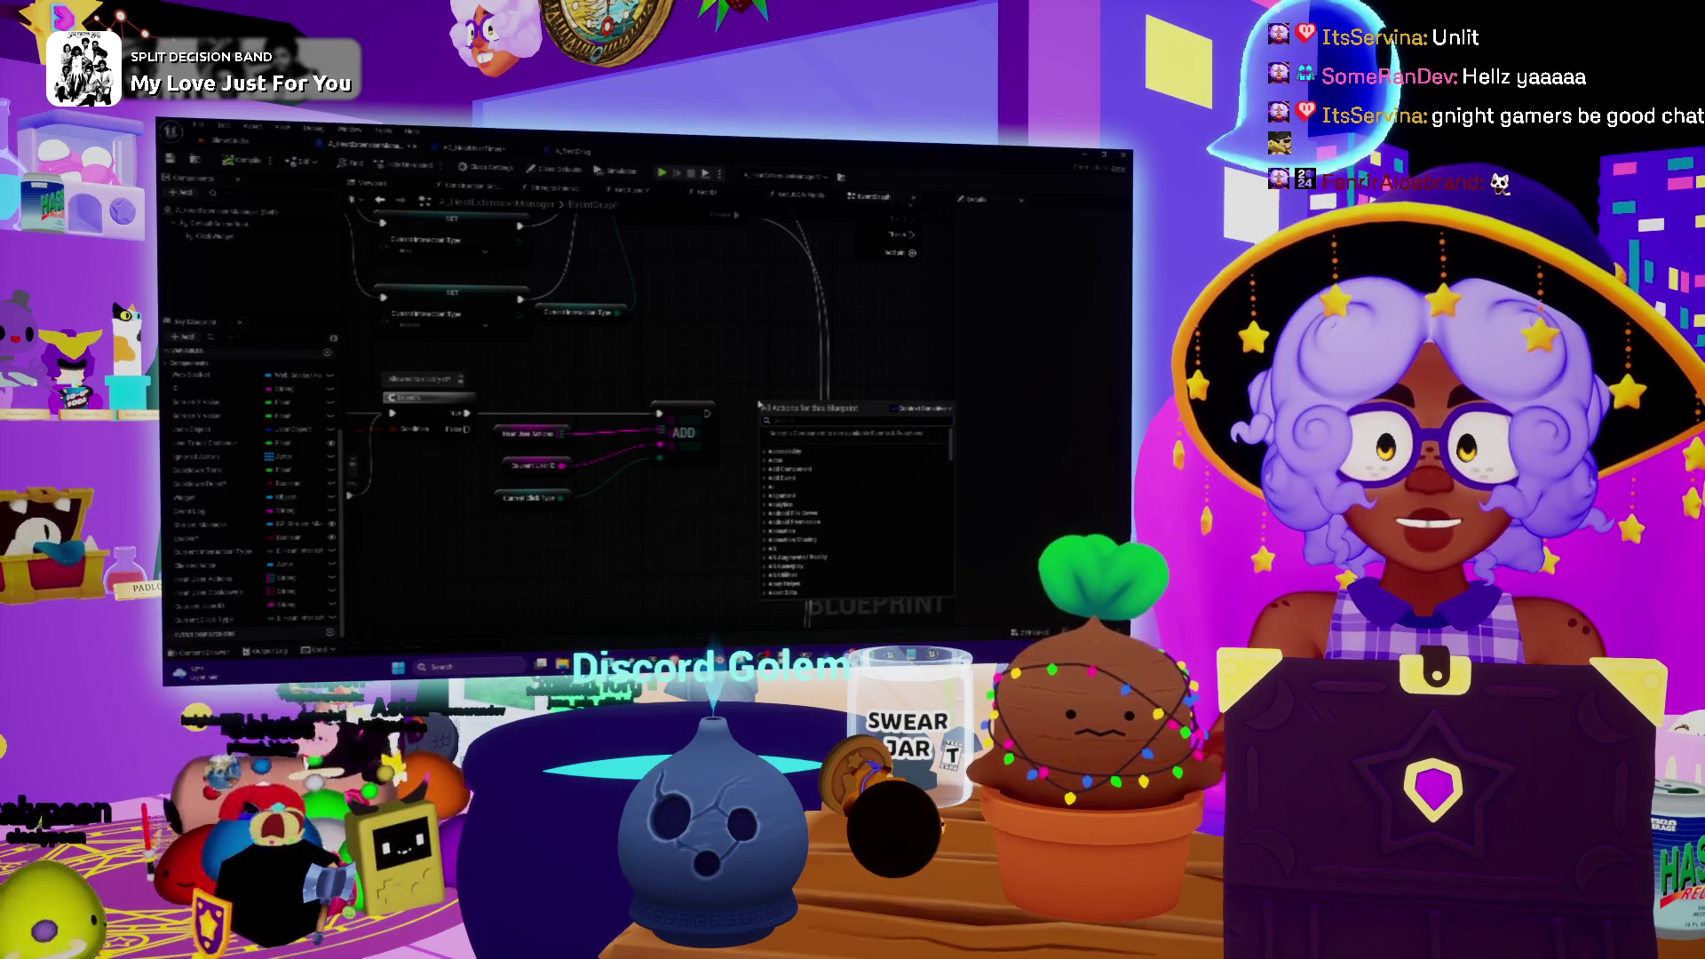
pyautogui.write('heat')
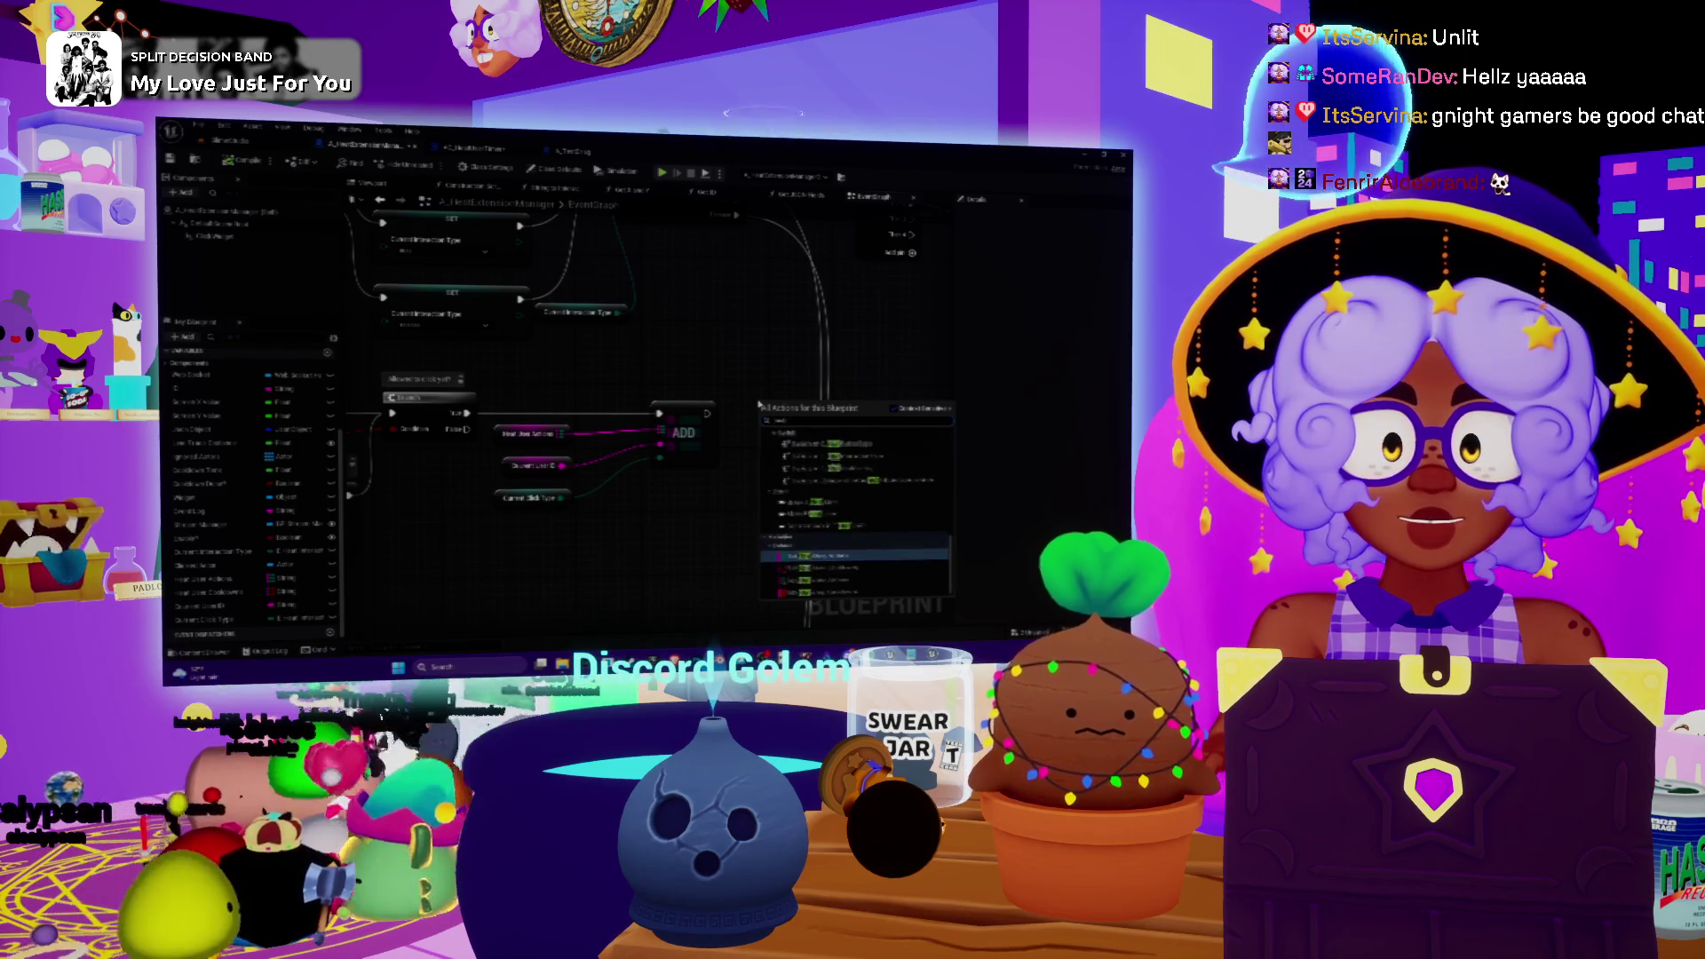
pyautogui.write('add')
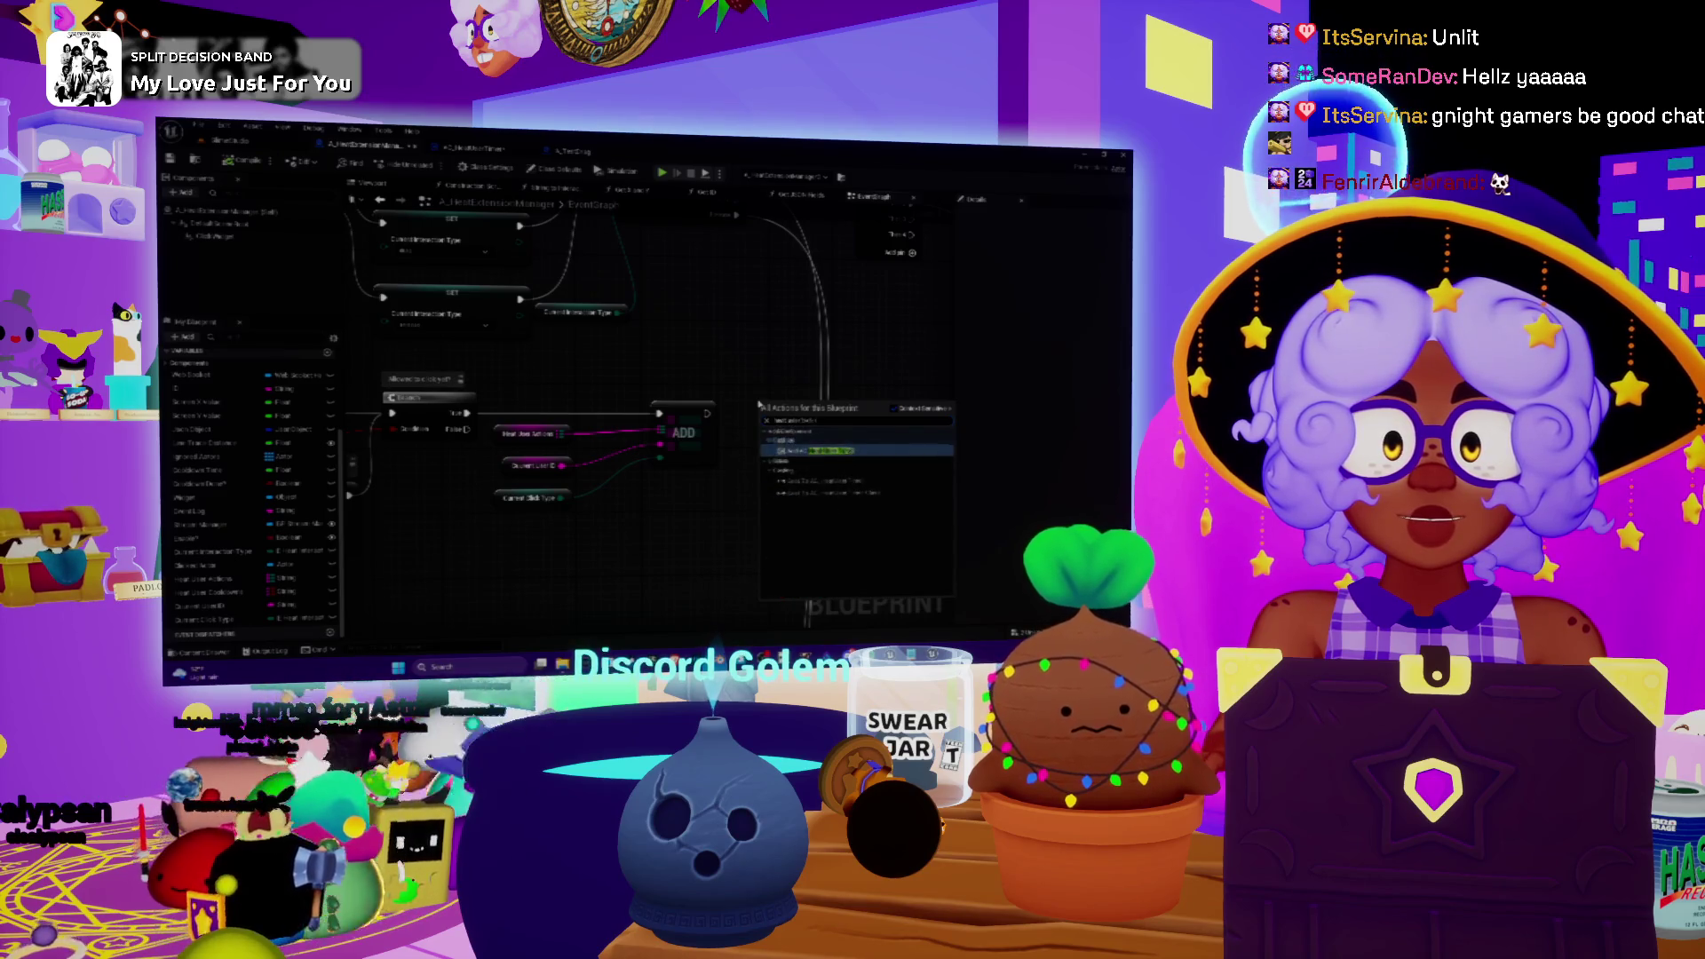
pyautogui.press('Return')
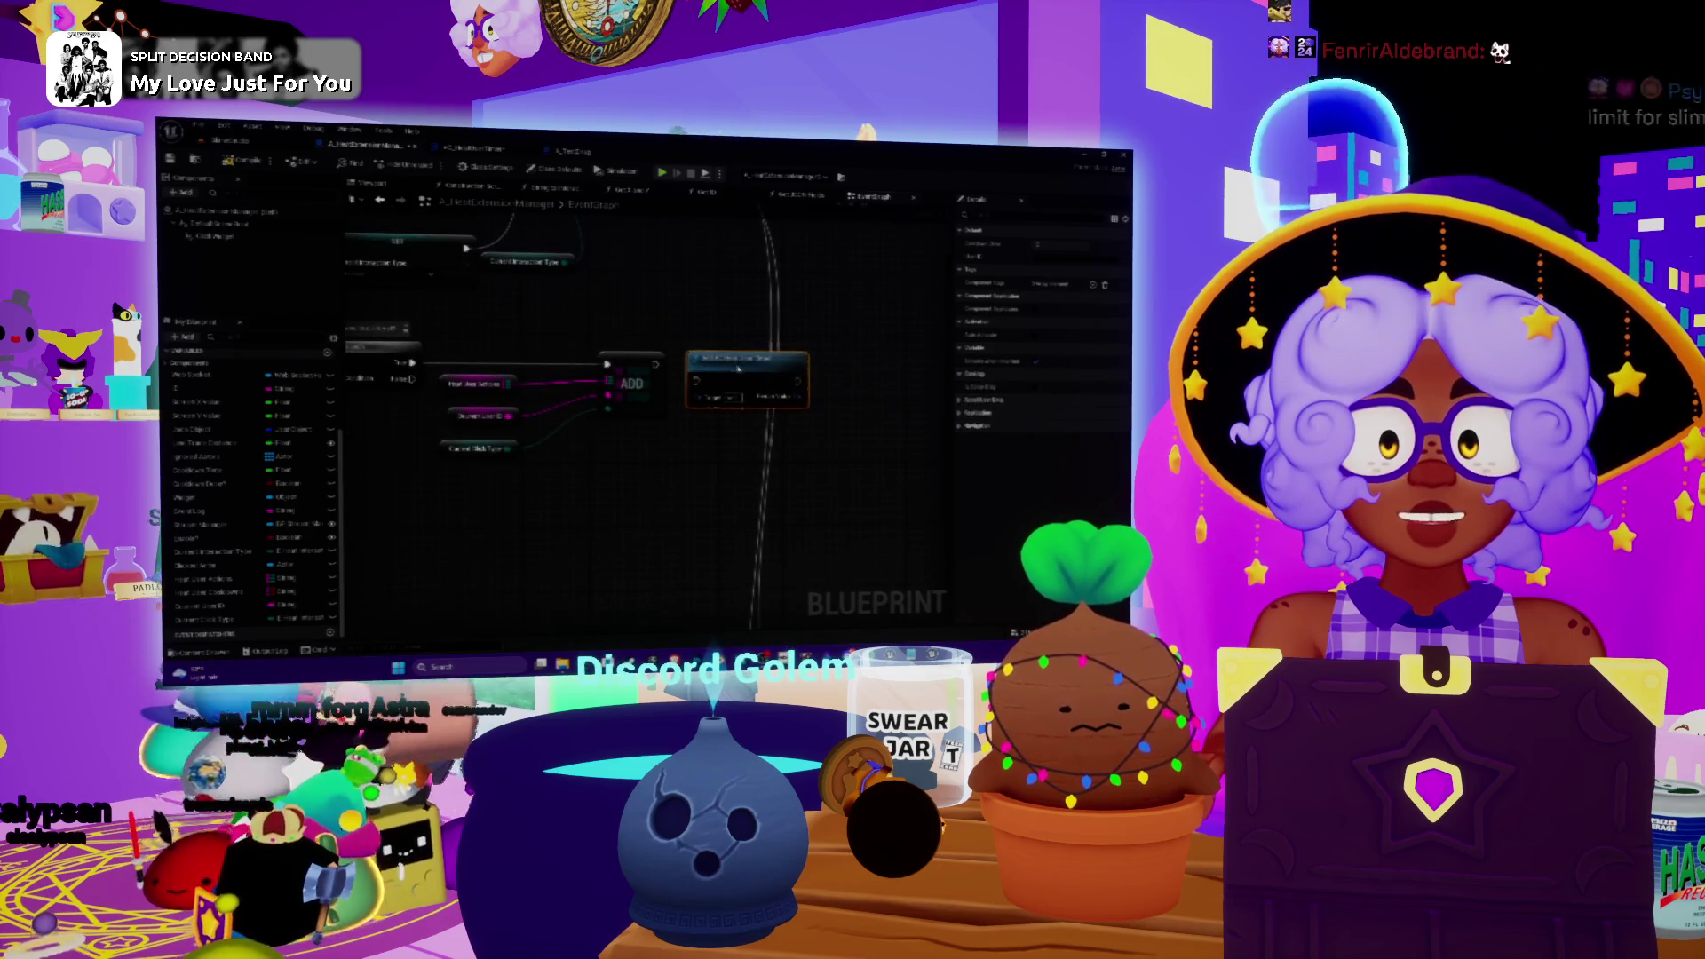
pyautogui.moveTo(742, 323); pyautogui.dragTo(646, 328)
pyautogui.moveTo(565, 374); pyautogui.dragTo(595, 383)
pyautogui.scroll(-8, 637, 418)
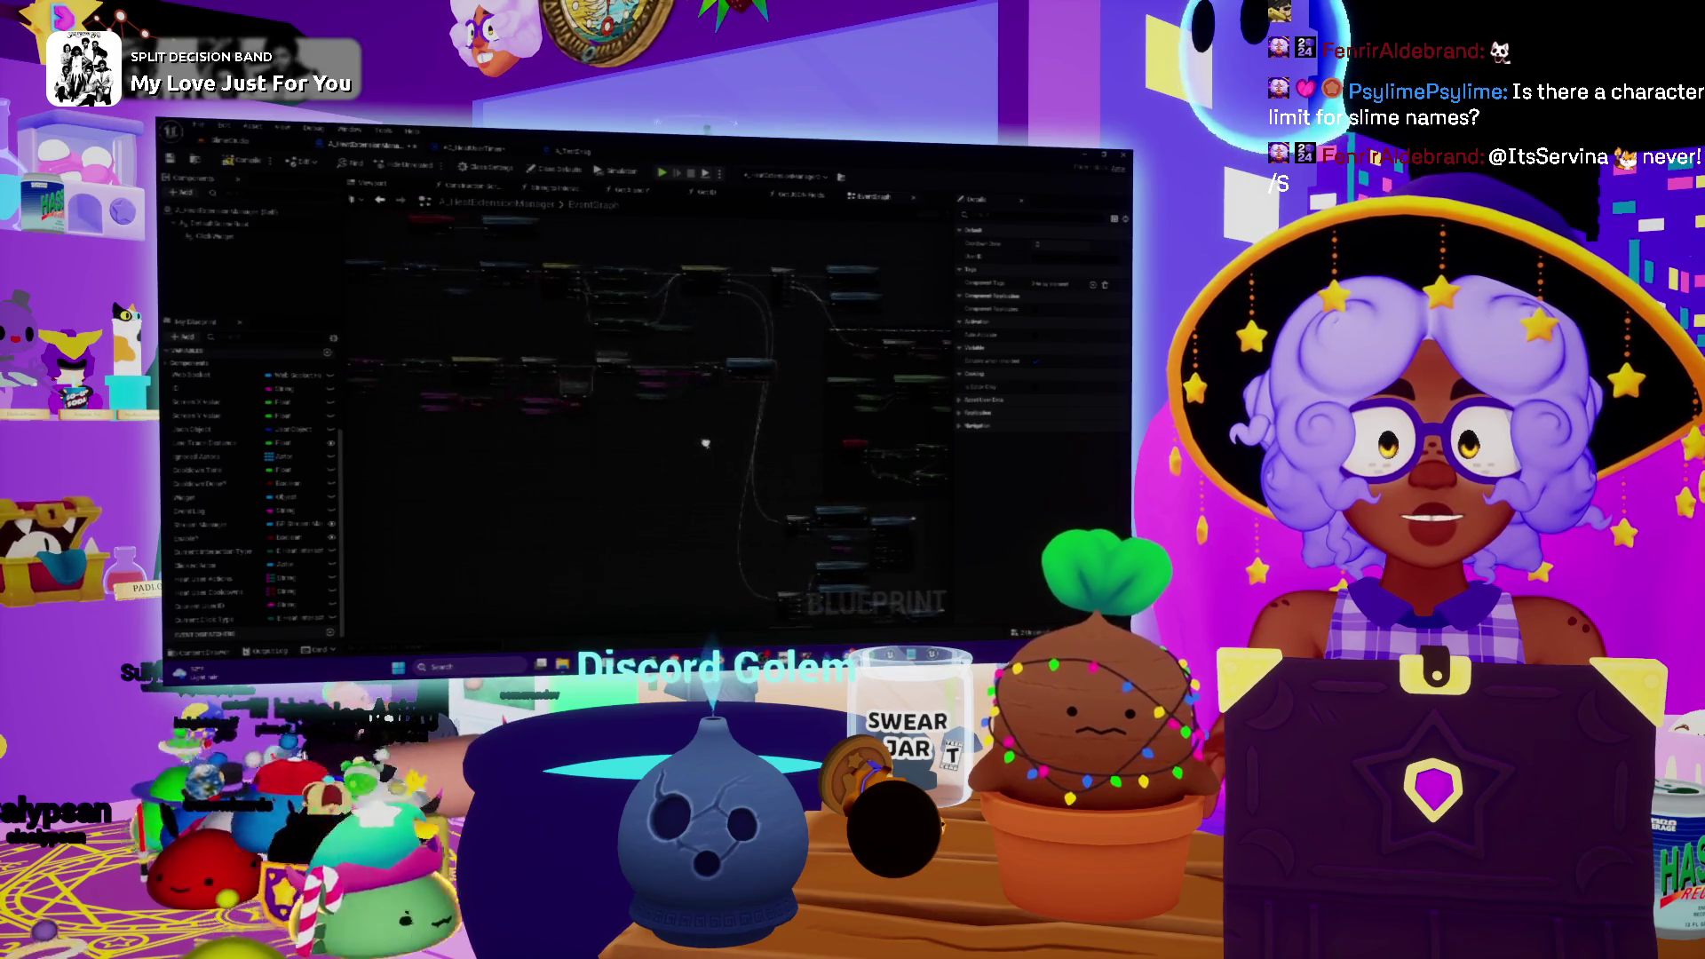
# - Add a Bind Event node from the heat-adding node's Return Value and start a 'custom' event for it
pyautogui.scroll(9, 637, 417)
pyautogui.moveTo(665, 369); pyautogui.dragTo(710, 394)
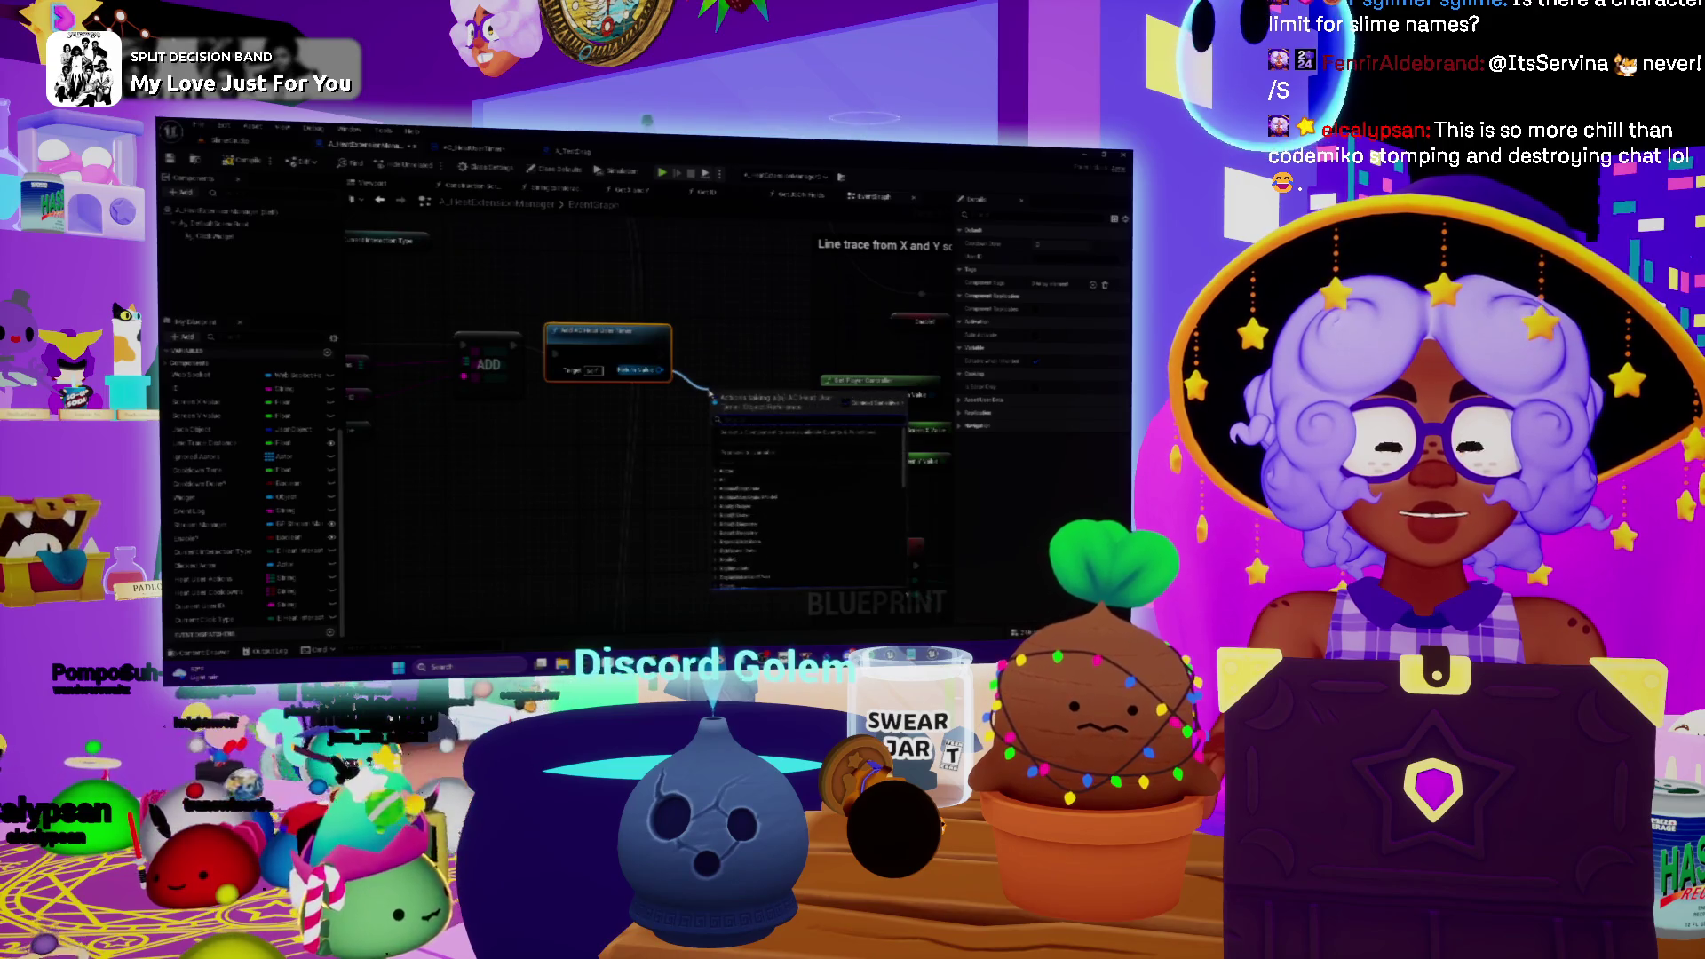
pyautogui.write('bind')
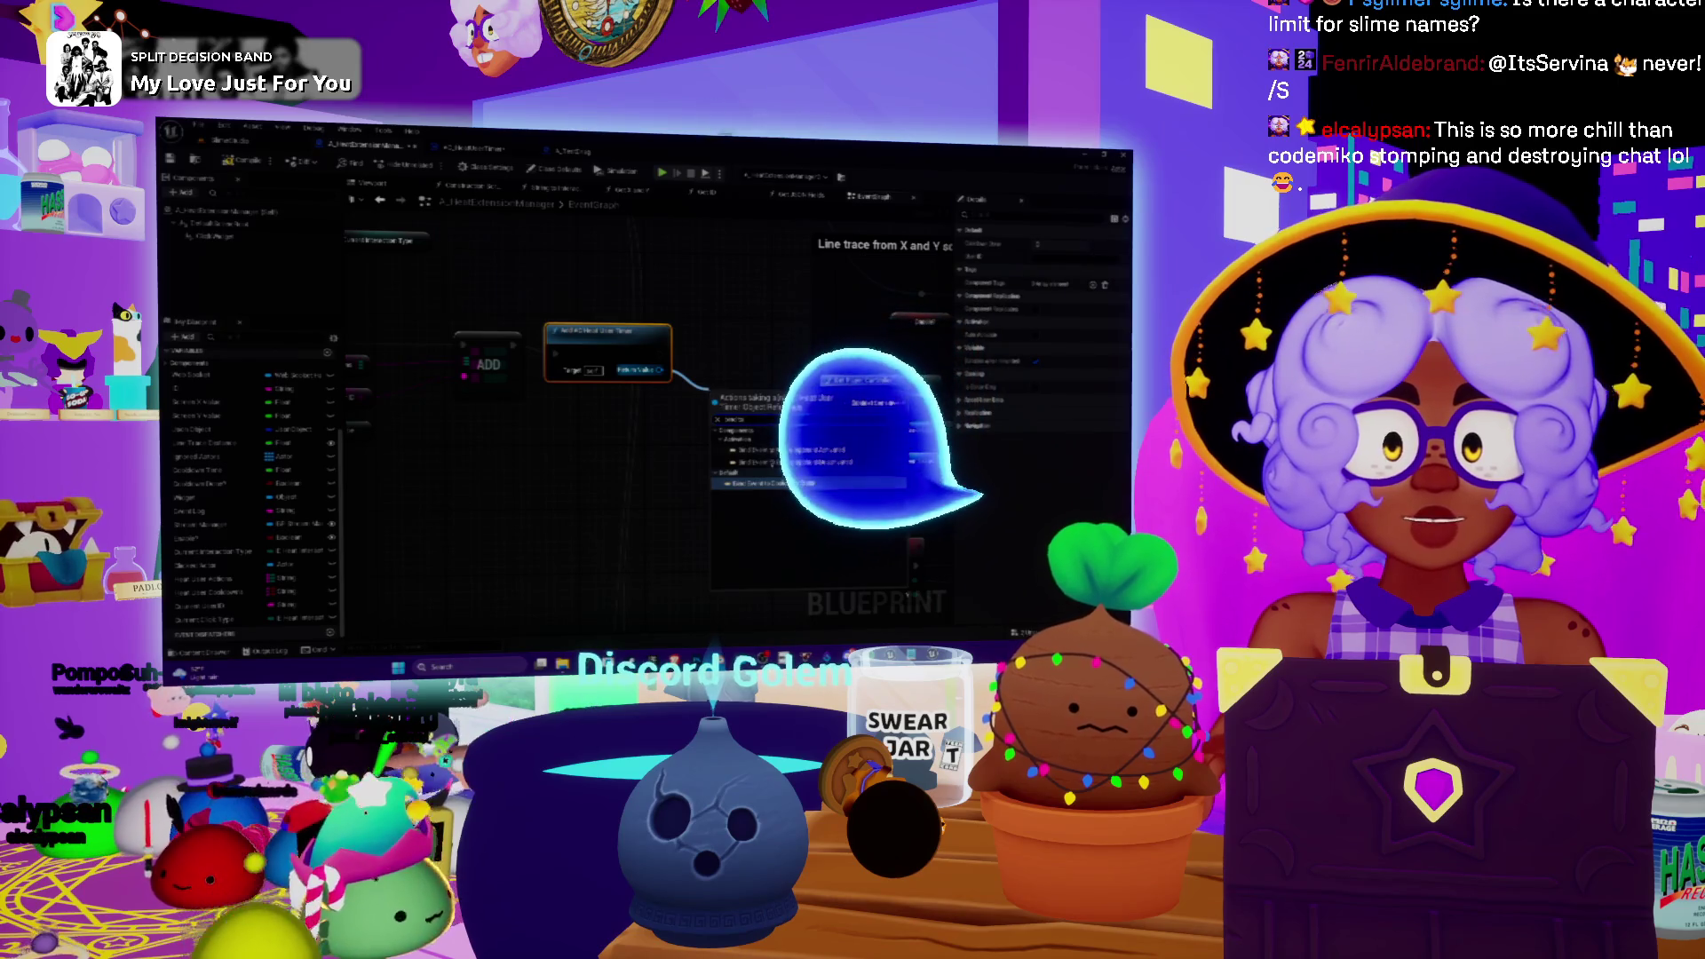
pyautogui.press('Return')
pyautogui.moveTo(751, 401); pyautogui.dragTo(732, 347)
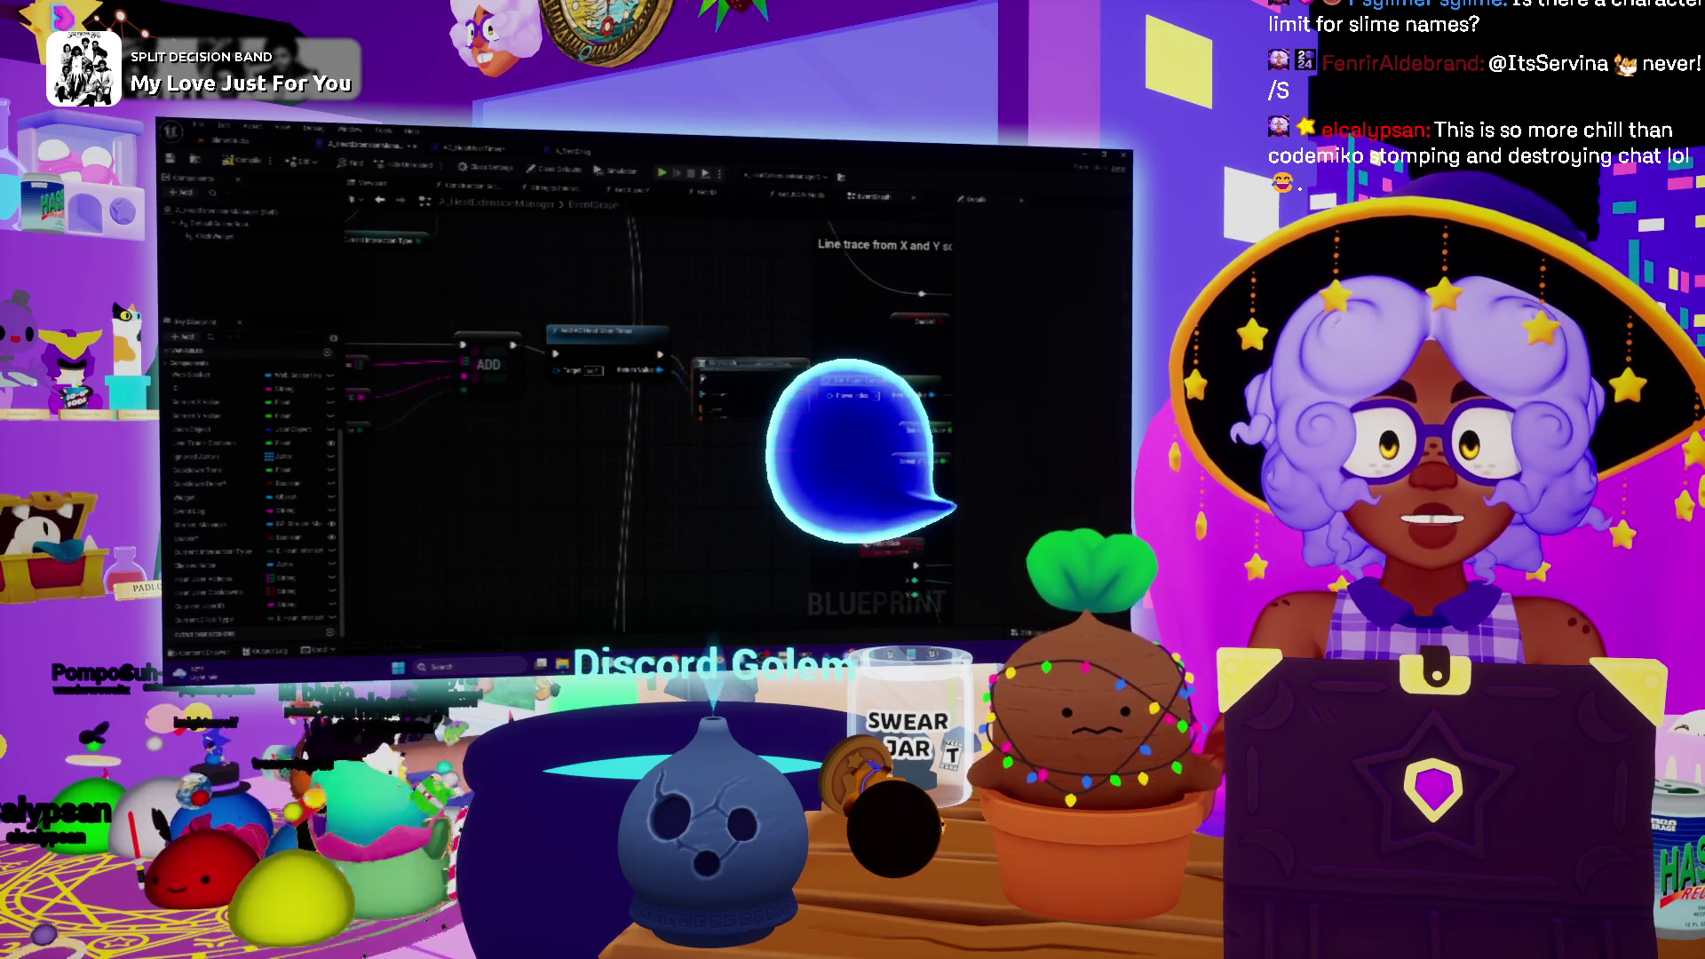
pyautogui.moveTo(602, 339); pyautogui.dragTo(602, 331)
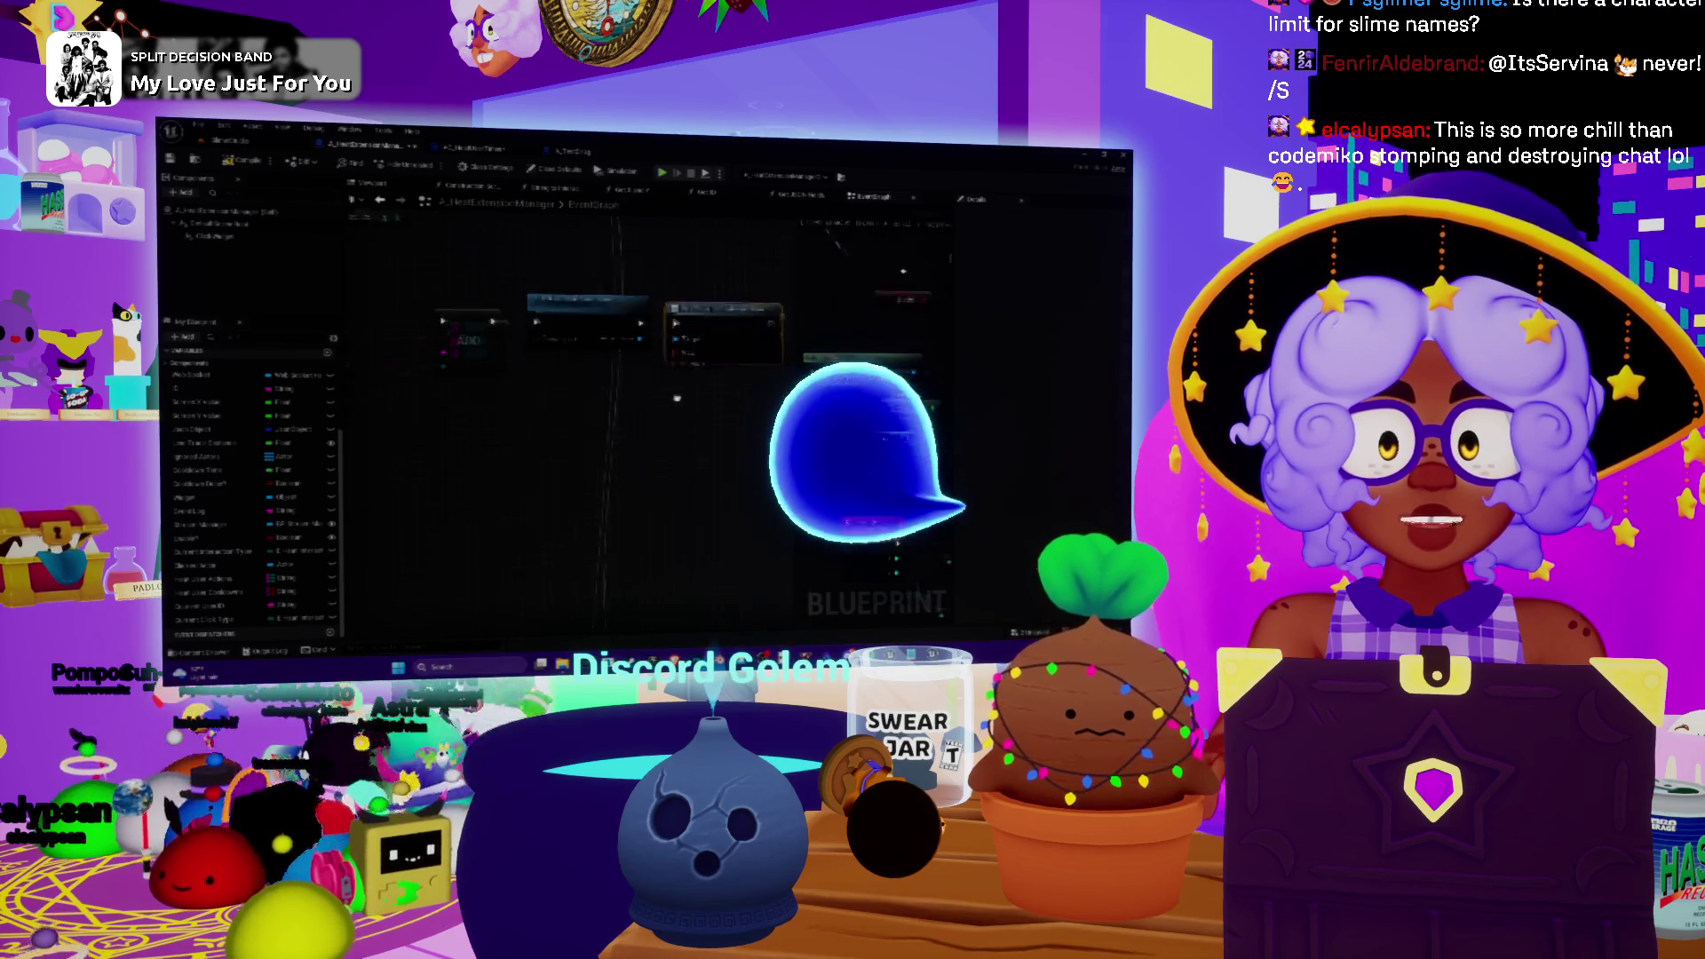
pyautogui.moveTo(702, 377); pyautogui.dragTo(620, 386)
pyautogui.write('custom')
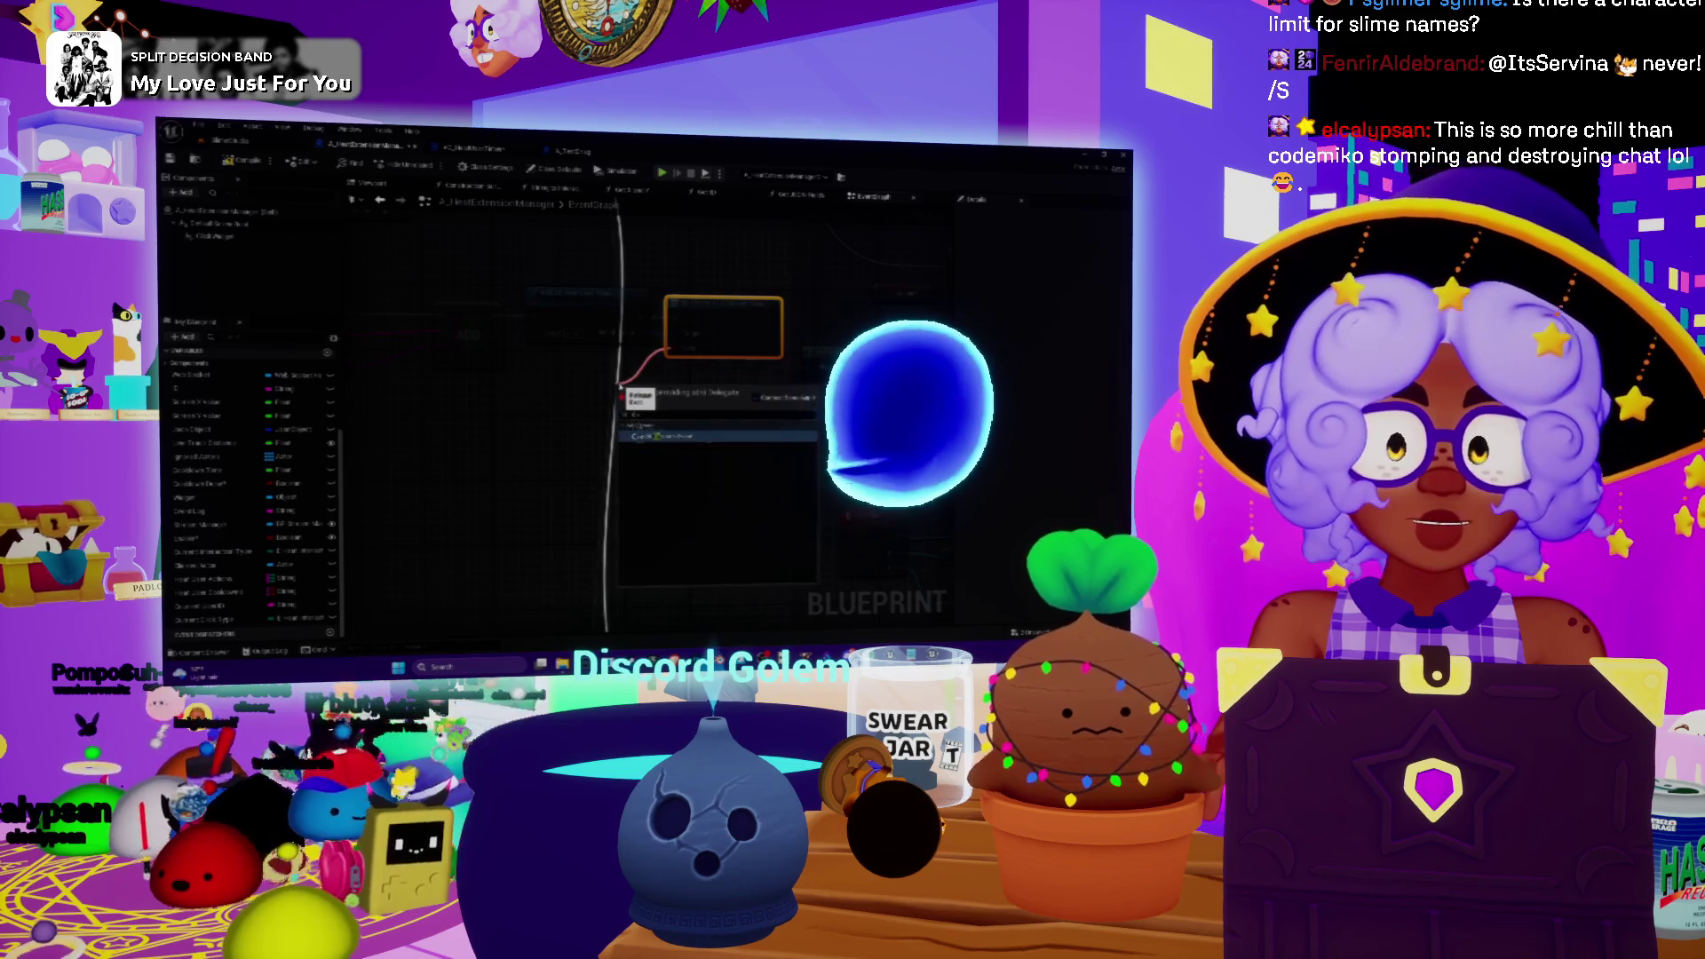
# - Add a custom event named EventCooldown wired to the Bind Event node's event input
pyautogui.click(669, 437)
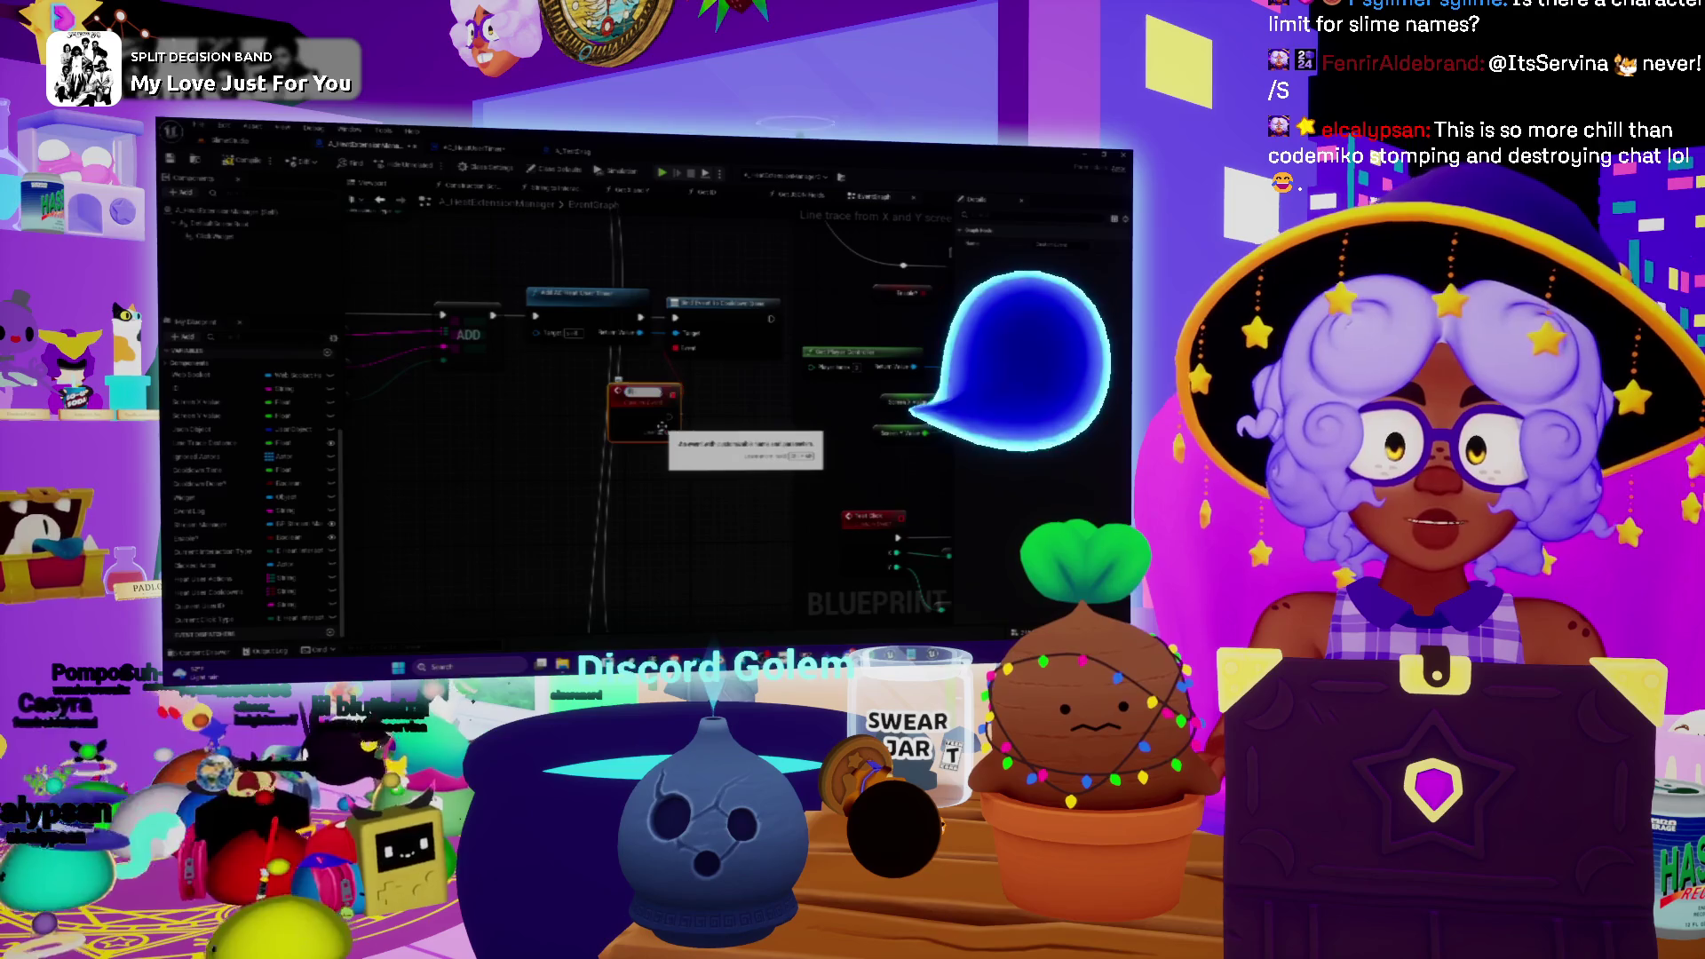
pyautogui.press('Return')
pyautogui.write('EventCooldown')
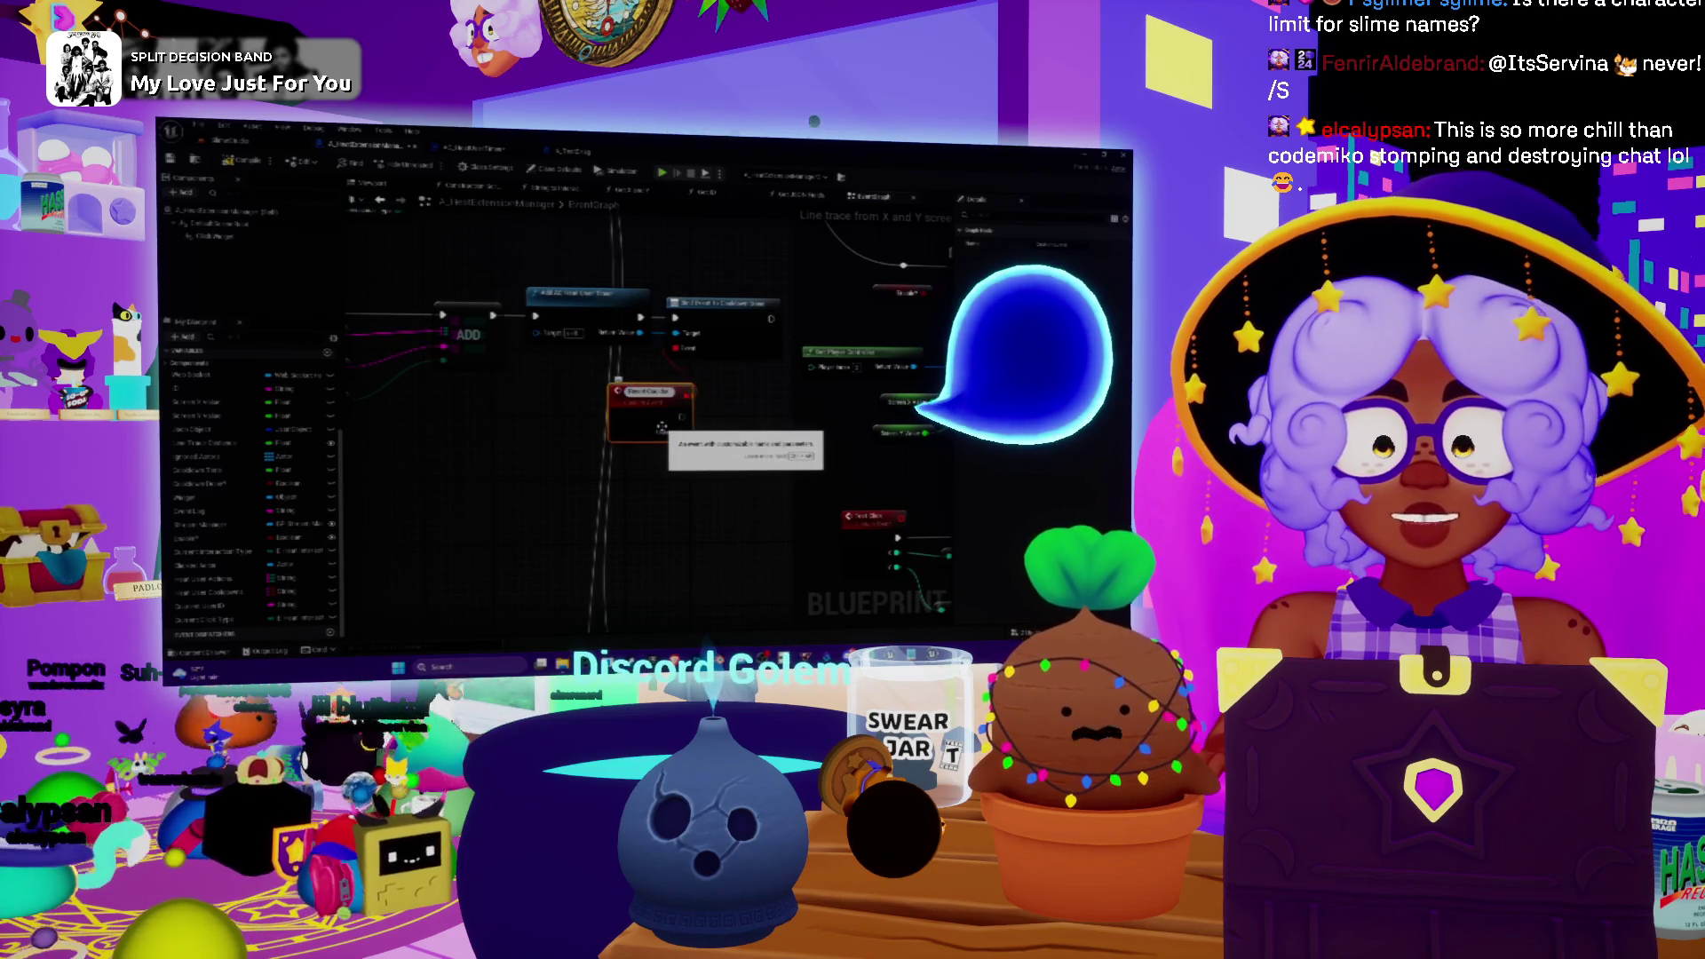
pyautogui.press('F2')
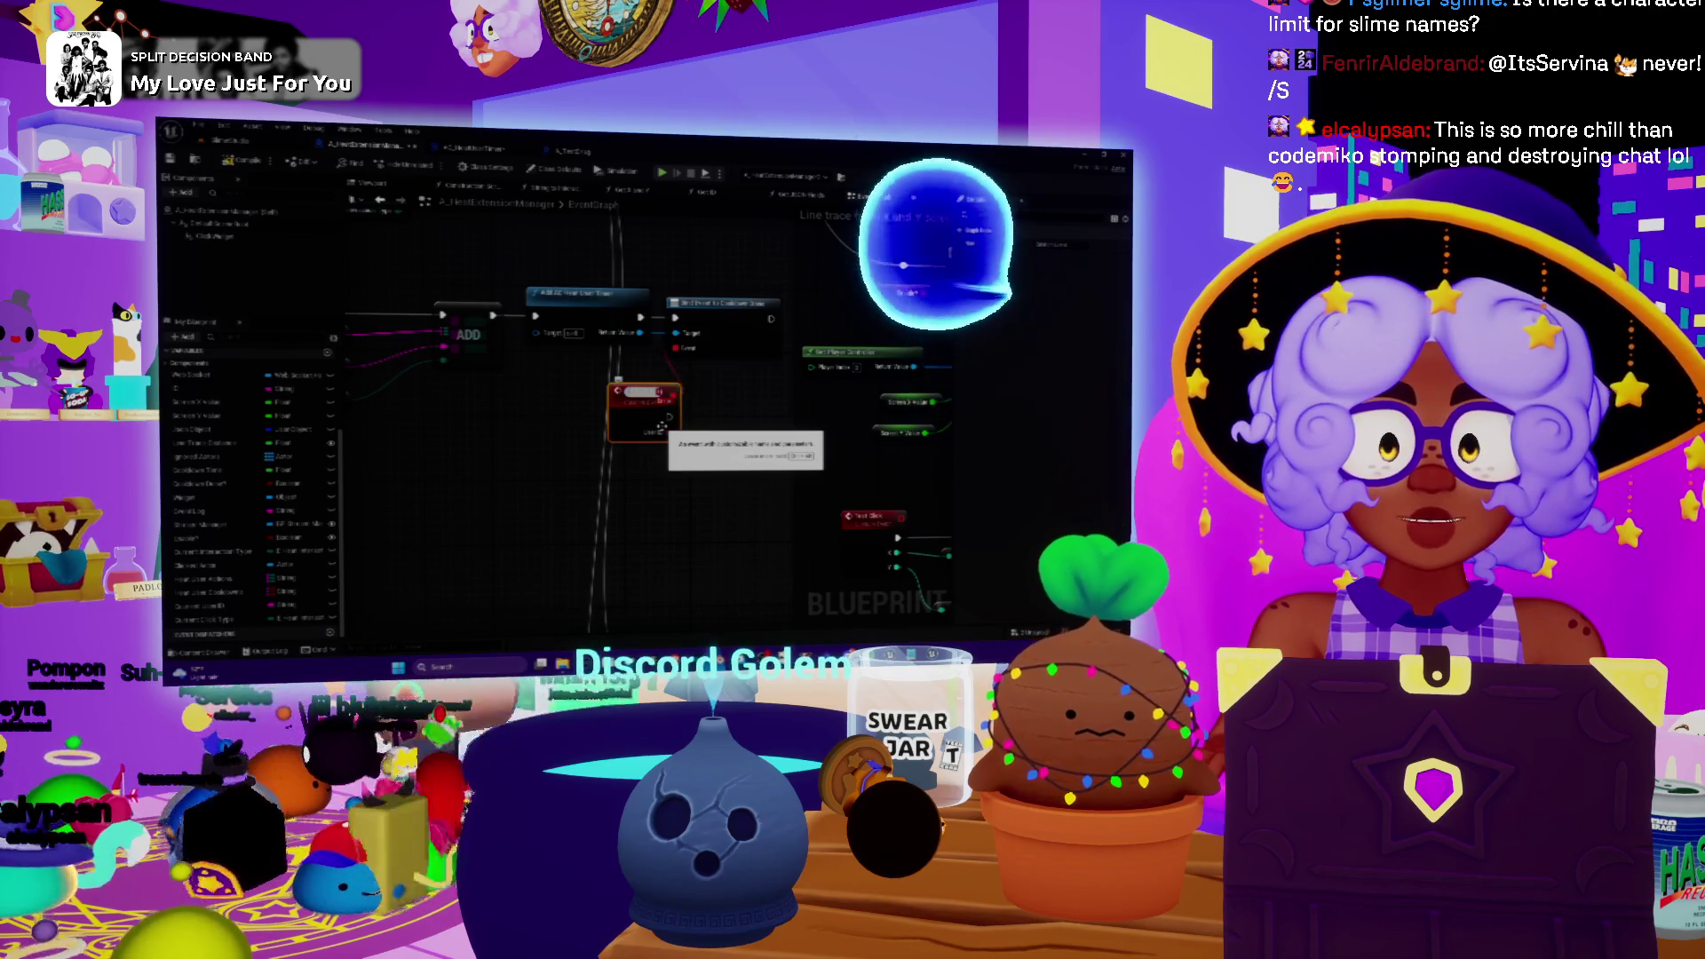
pyautogui.press('Return')
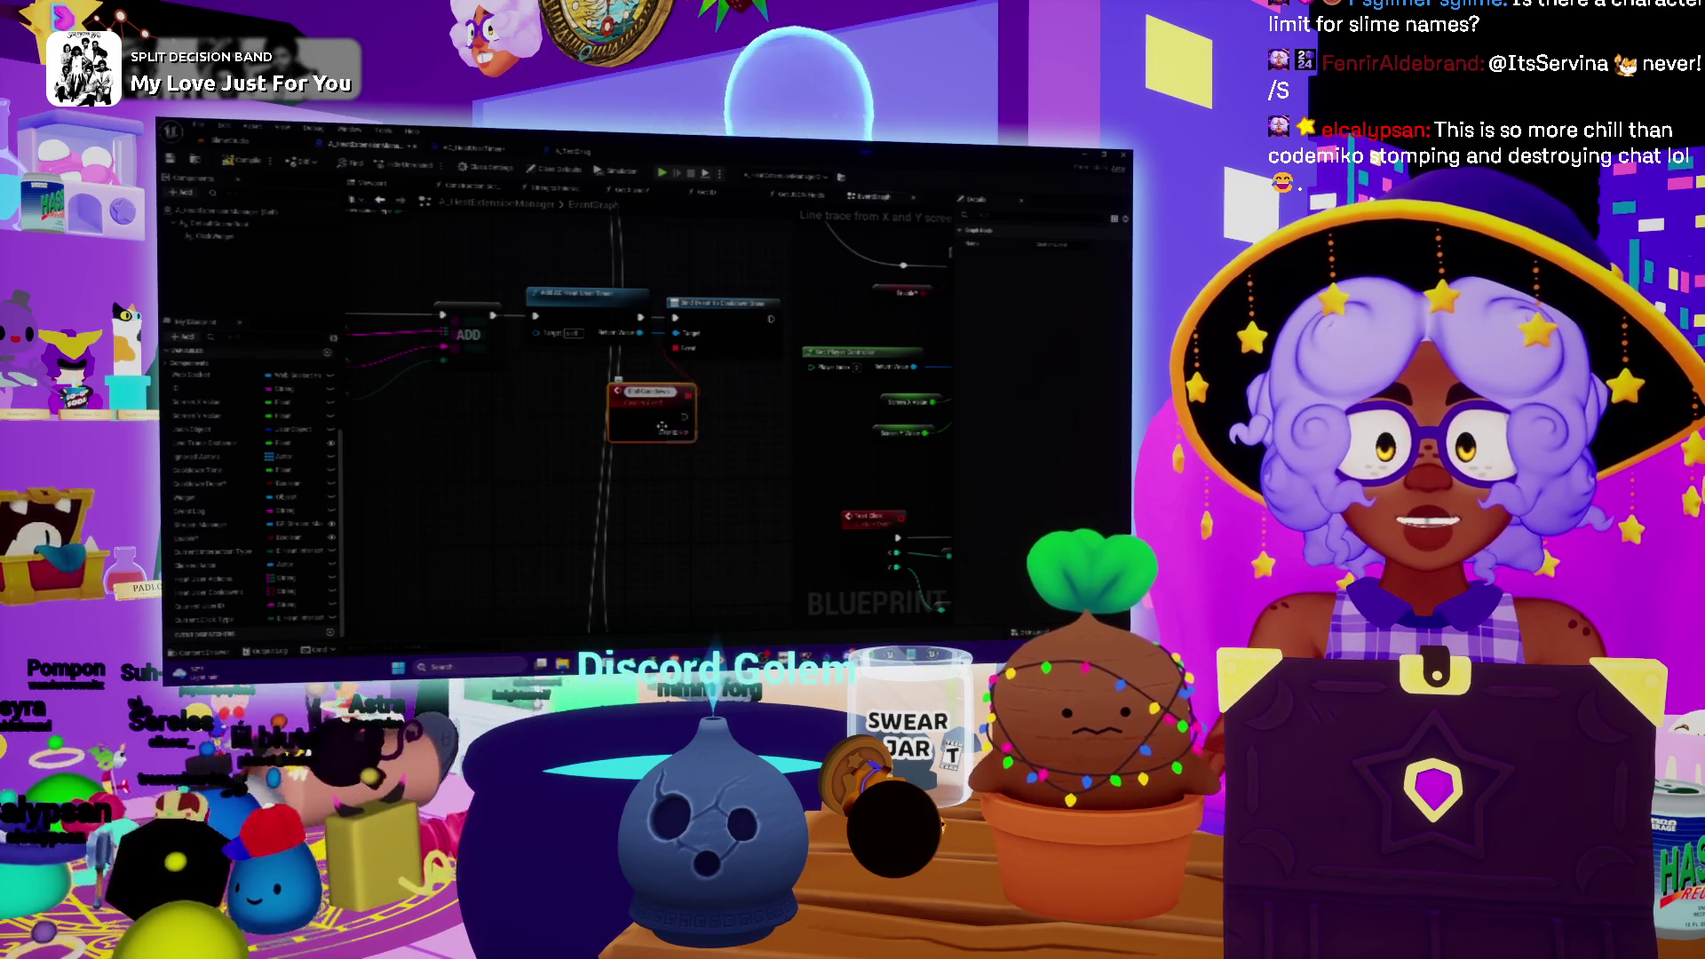
# - Move the EventCooldown node into place below the chain, then switch to Spotify
pyautogui.moveTo(661, 427); pyautogui.dragTo(588, 443)
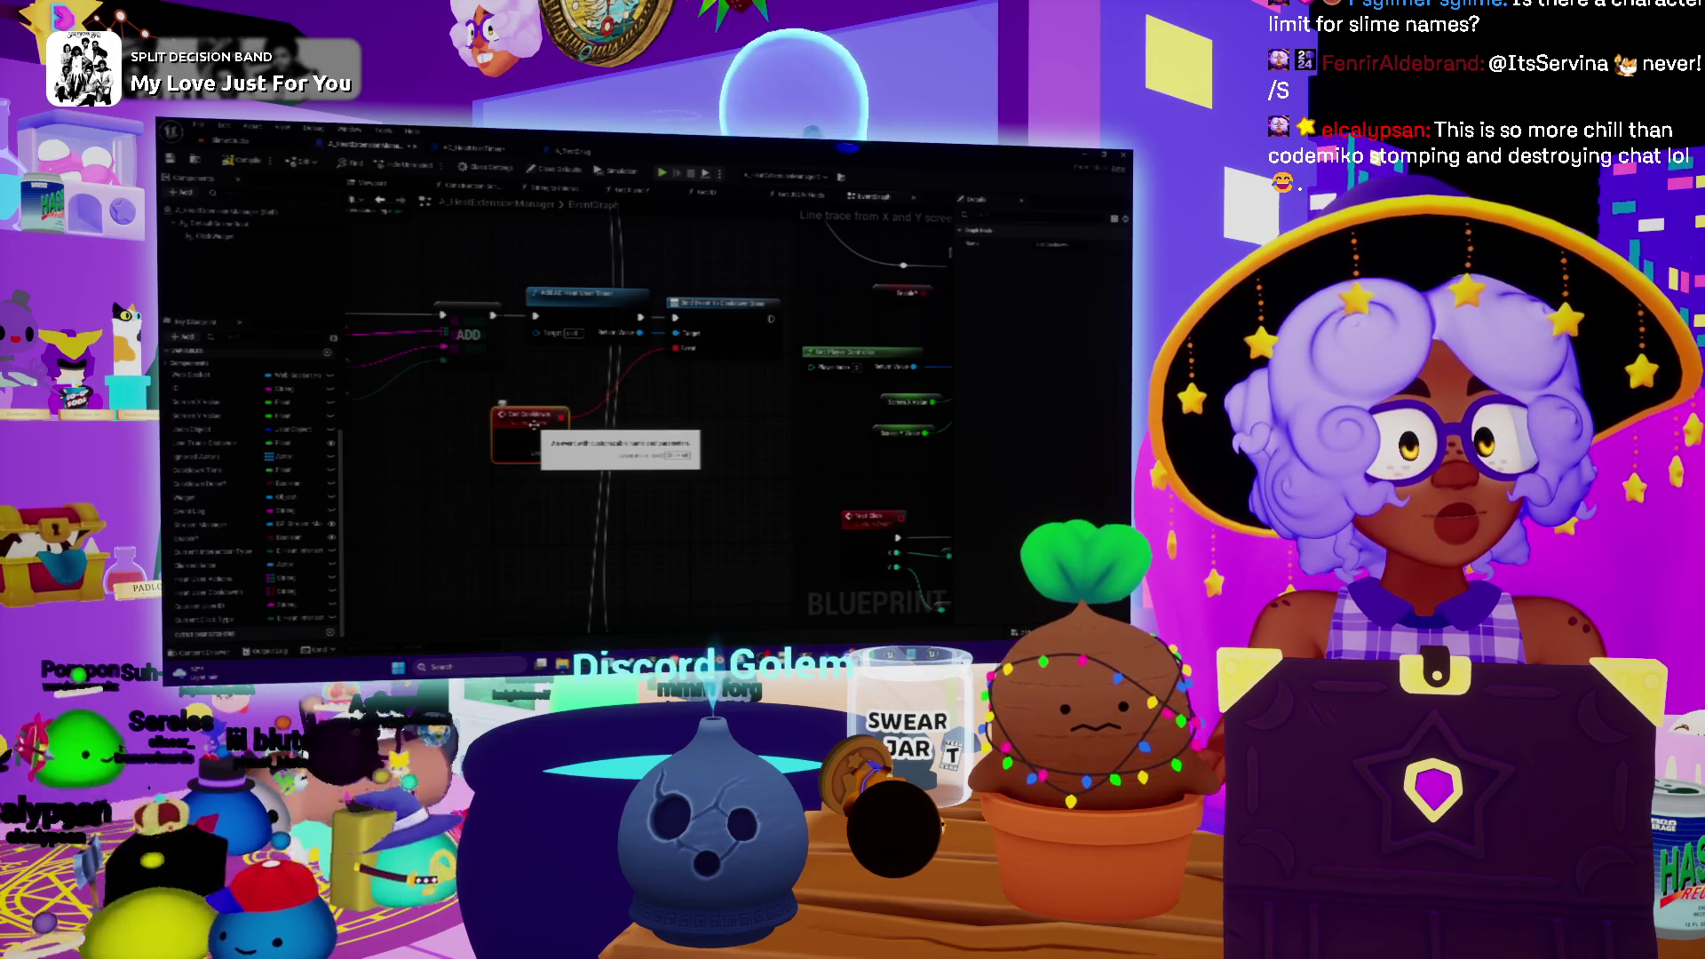
pyautogui.moveTo(533, 422); pyautogui.dragTo(586, 419)
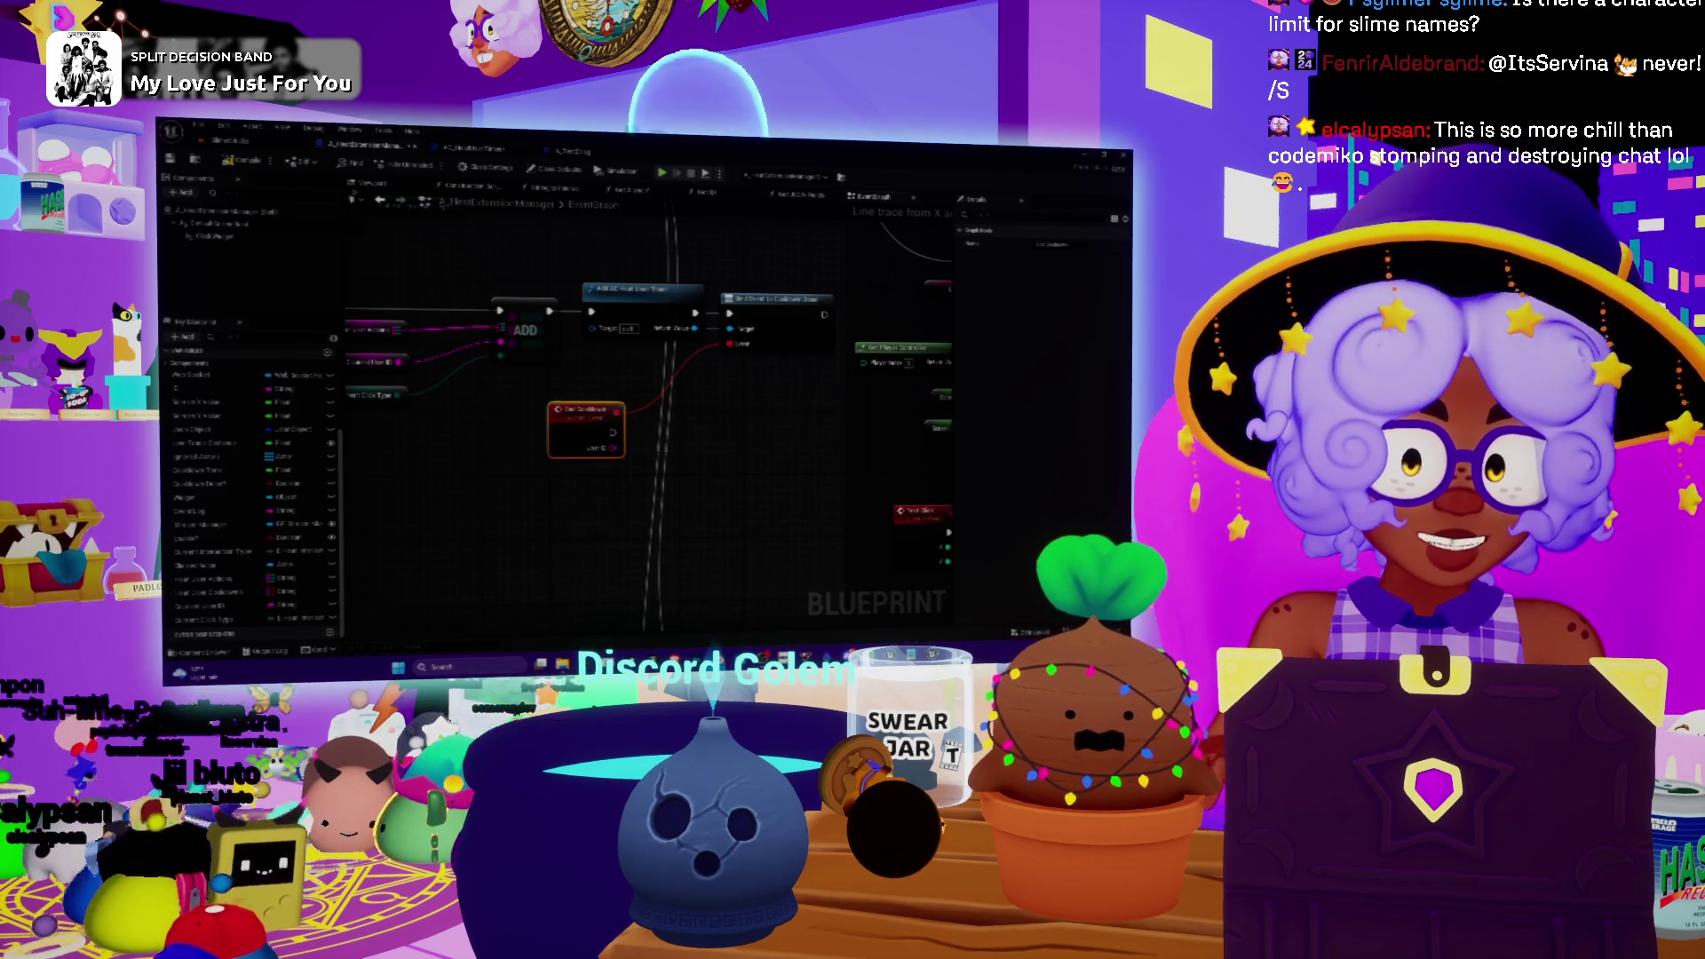
pyautogui.hotkey('alt', 'Tab')
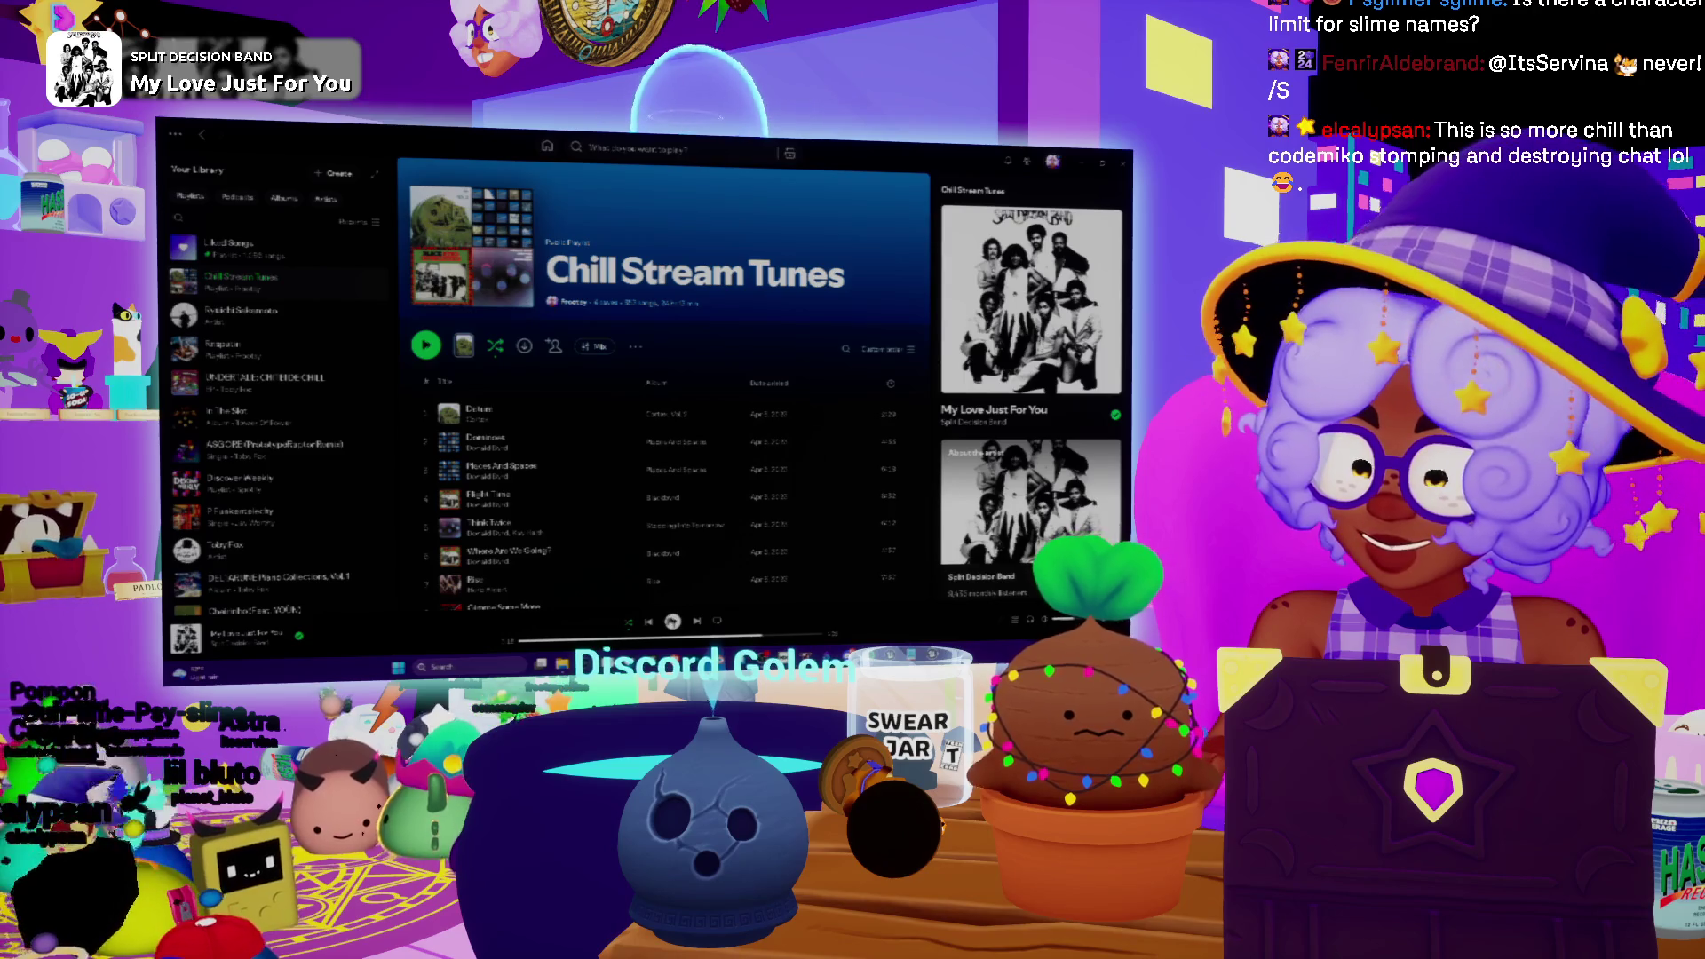
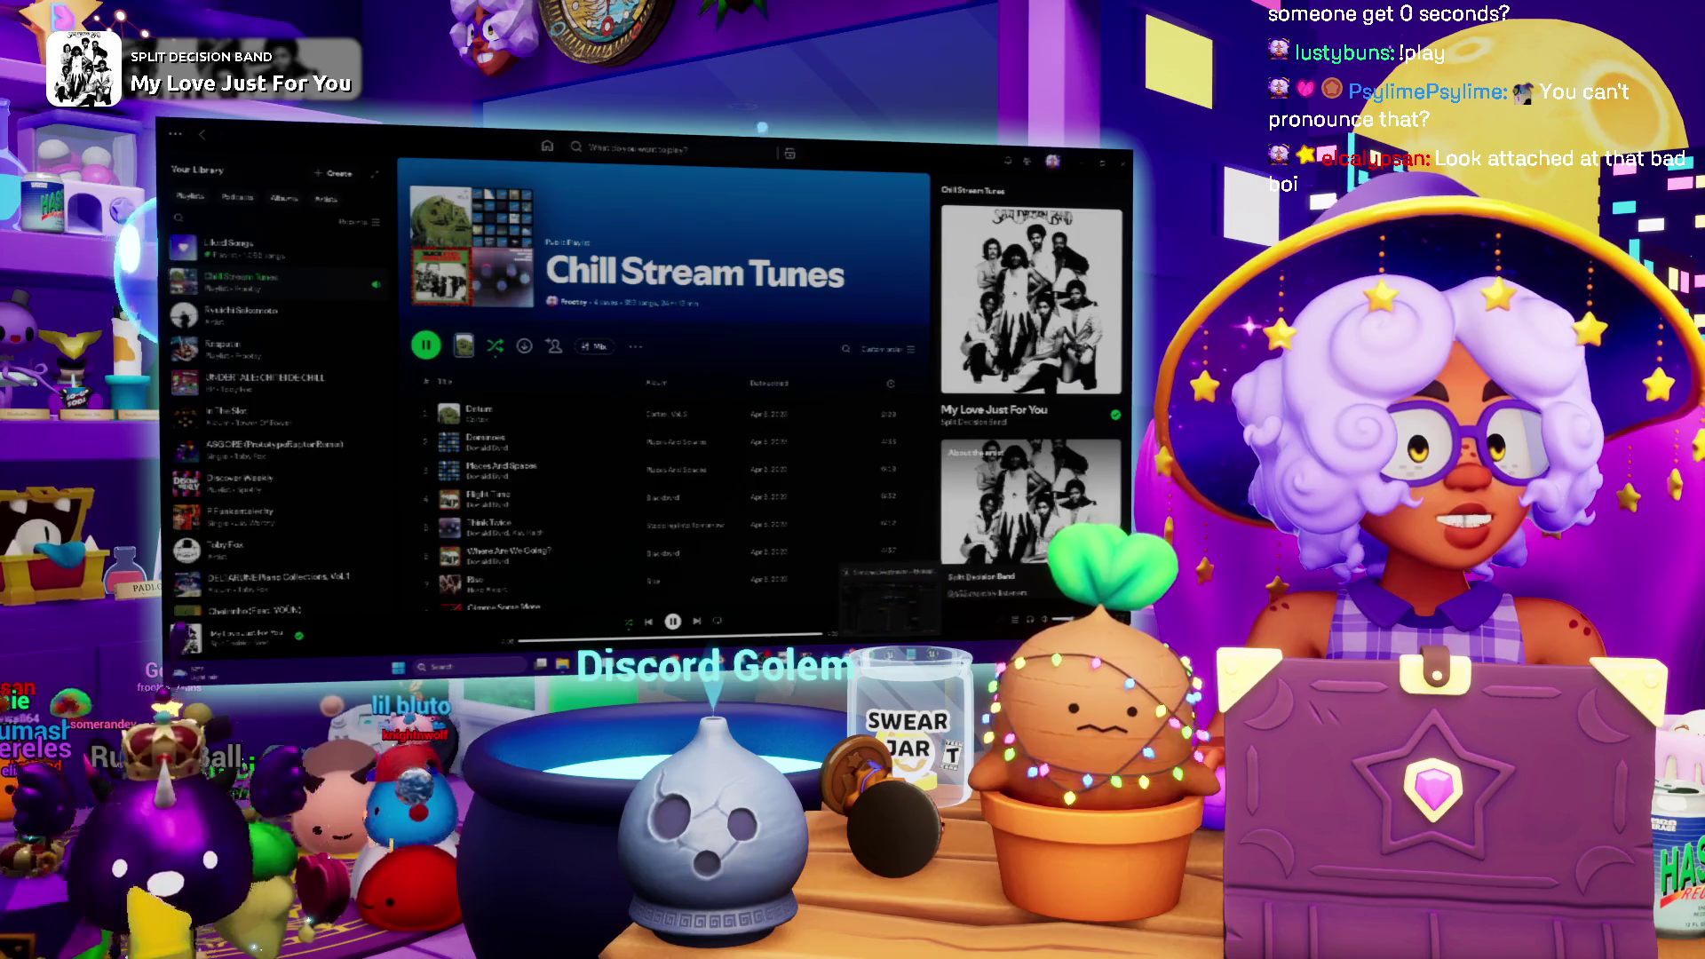
# - Switch from Spotify to the Unreal editor and nudge the Blueprint graph view upward
pyautogui.hotkey('alt', 'Tab')
pyautogui.moveTo(662, 548)
pyautogui.mouseDown()
pyautogui.moveTo(662, 484)
pyautogui.moveTo(631, 520)
pyautogui.moveTo(638, 540)
pyautogui.mouseUp()
pyautogui.moveTo(751, 452); pyautogui.dragTo(746, 431)
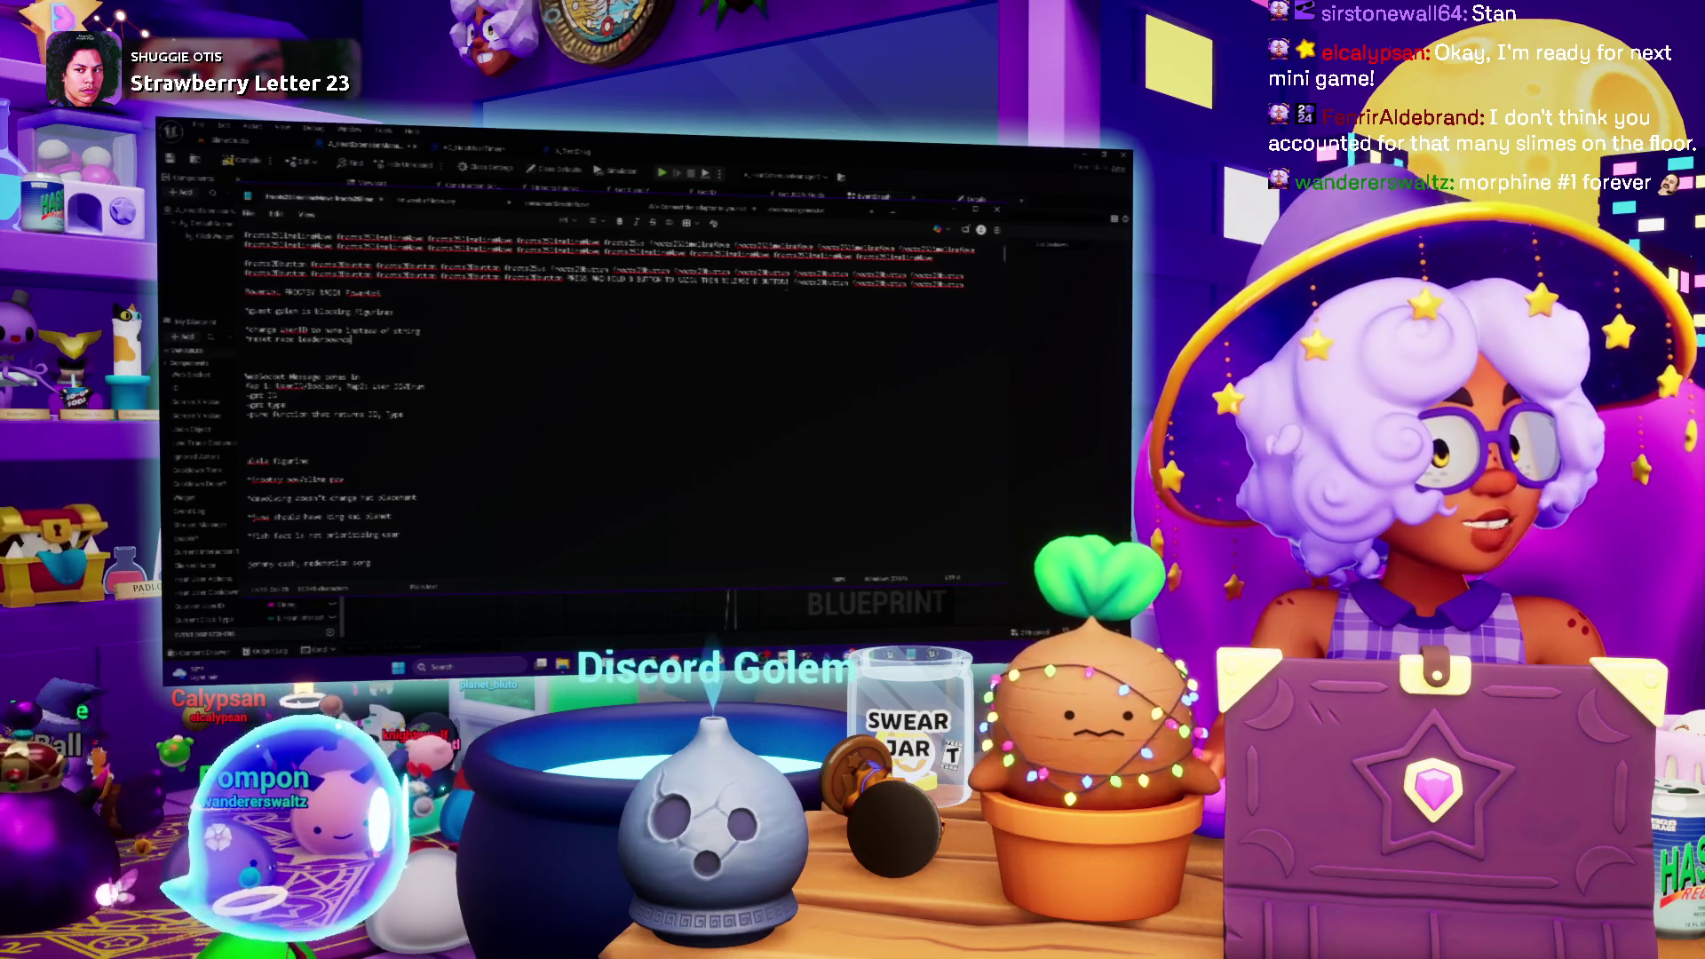
# - Return from the Notepad debugging notes to the Unreal Blueprint graph with its ADD chain
pyautogui.hotkey('alt', 'Tab')
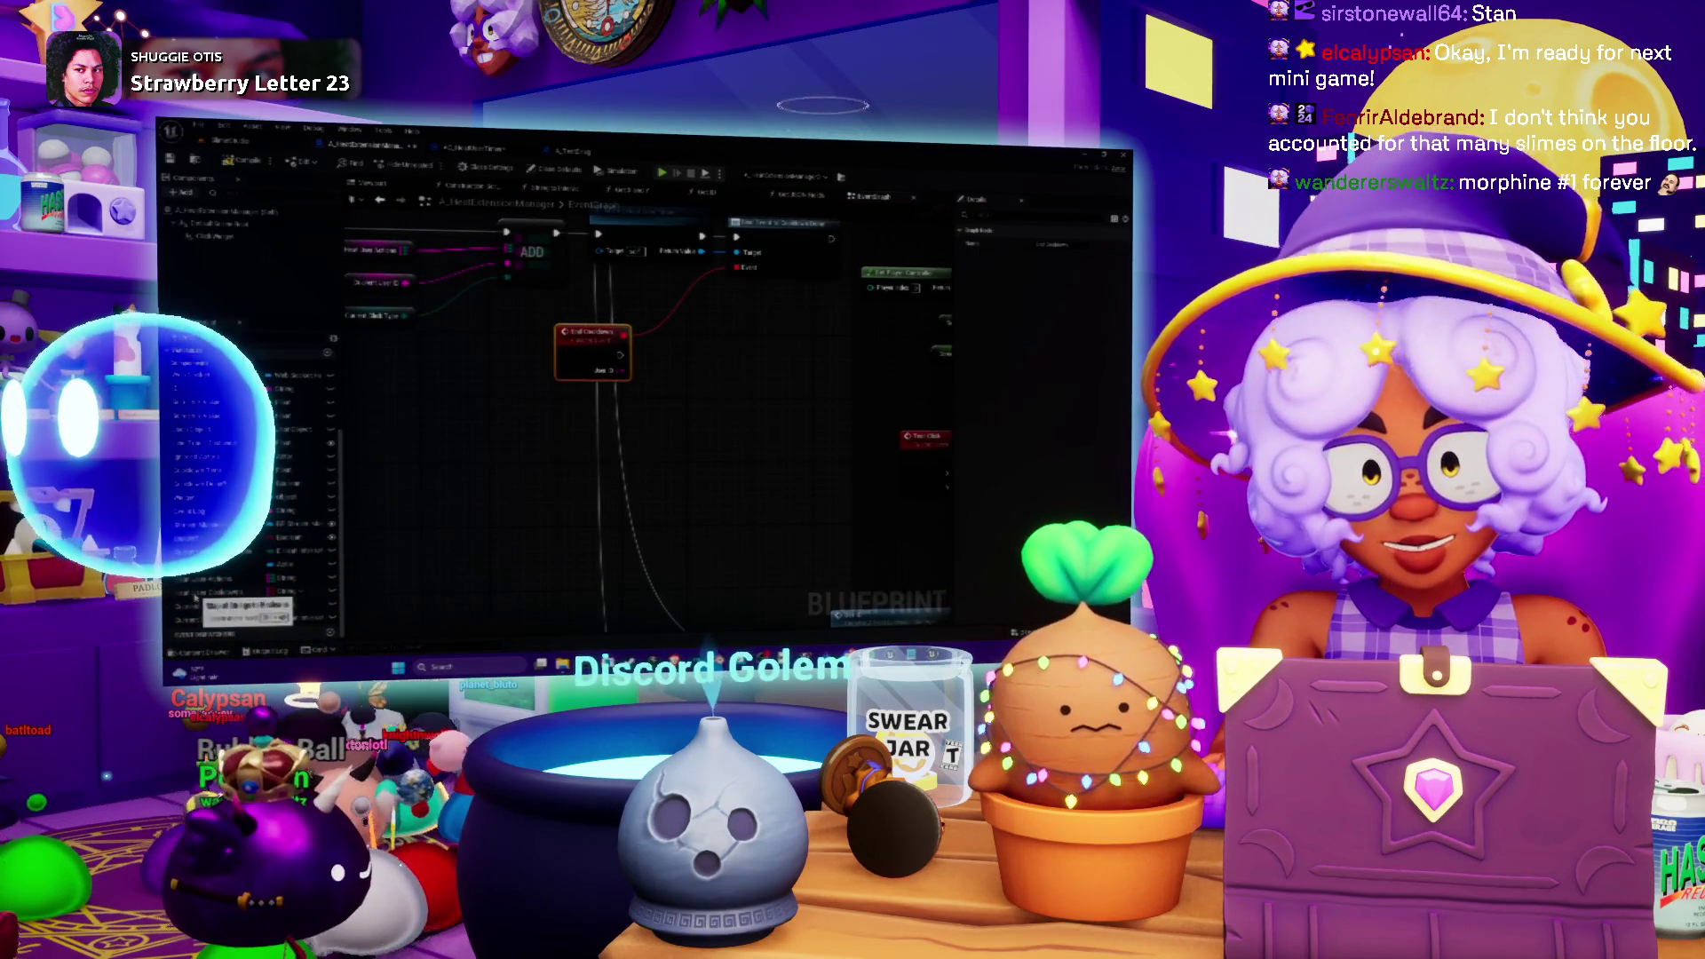
# - Place a Heat Line Cooldowns getter and add a Find node wired from Line ID
pyautogui.moveTo(621, 399); pyautogui.dragTo(577, 478)
pyautogui.moveTo(621, 400)
pyautogui.mouseDown()
pyautogui.moveTo(554, 410)
pyautogui.moveTo(667, 342)
pyautogui.mouseUp()
pyautogui.moveTo(209, 591)
pyautogui.mouseDown()
pyautogui.moveTo(611, 451)
pyautogui.moveTo(615, 435)
pyautogui.mouseUp()
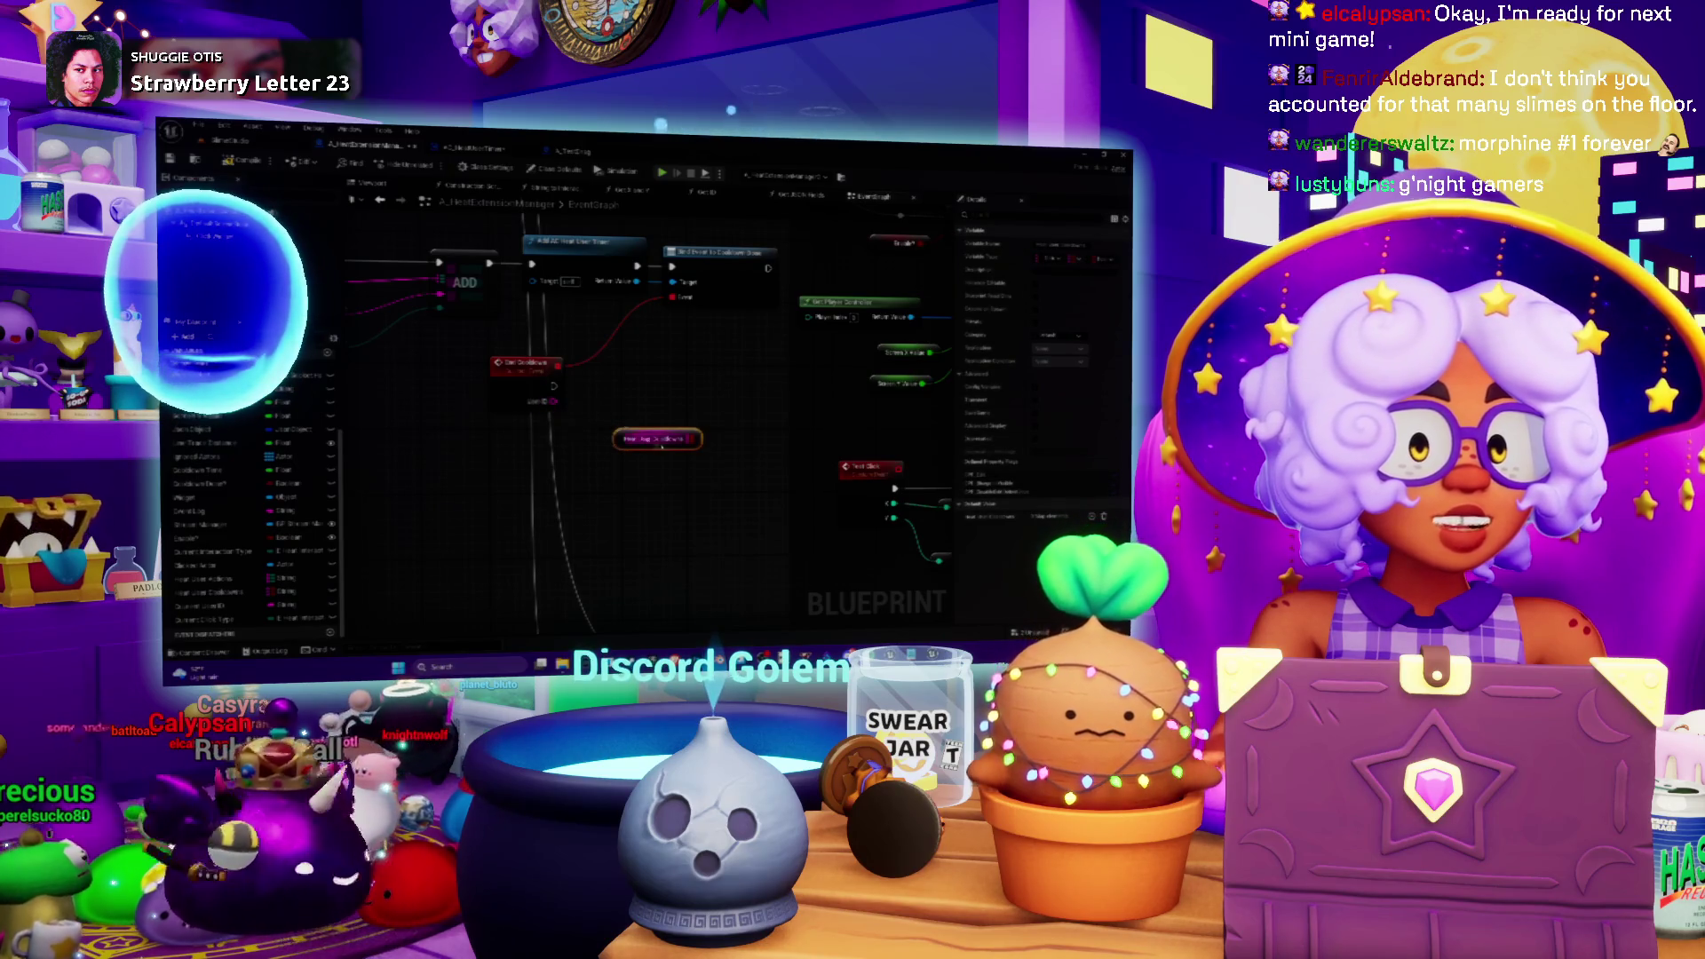
pyautogui.moveTo(699, 438)
pyautogui.mouseDown()
pyautogui.moveTo(706, 399)
pyautogui.moveTo(701, 418)
pyautogui.mouseUp()
pyautogui.press('Return')
pyautogui.write('find')
pyautogui.press('Return')
pyautogui.moveTo(555, 402)
pyautogui.mouseDown()
pyautogui.moveTo(713, 427)
pyautogui.moveTo(726, 400)
pyautogui.mouseUp()
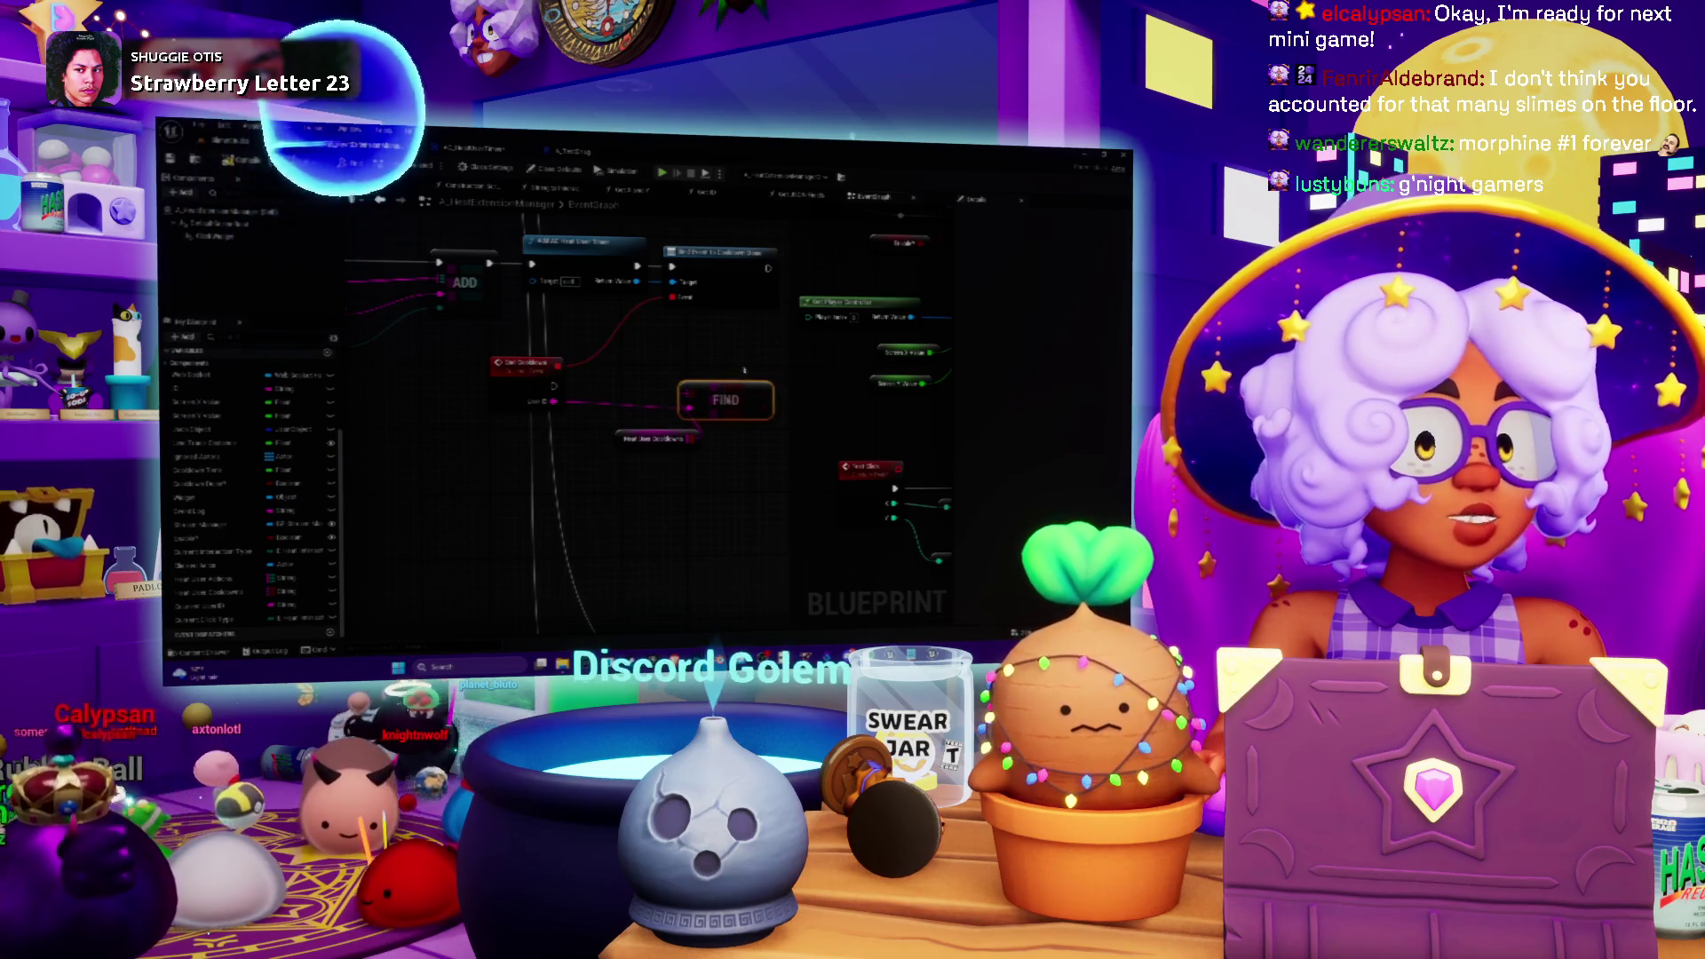
# - Delete the Find node, then add and remove a trial Add node from Line ID
pyautogui.press('Delete')
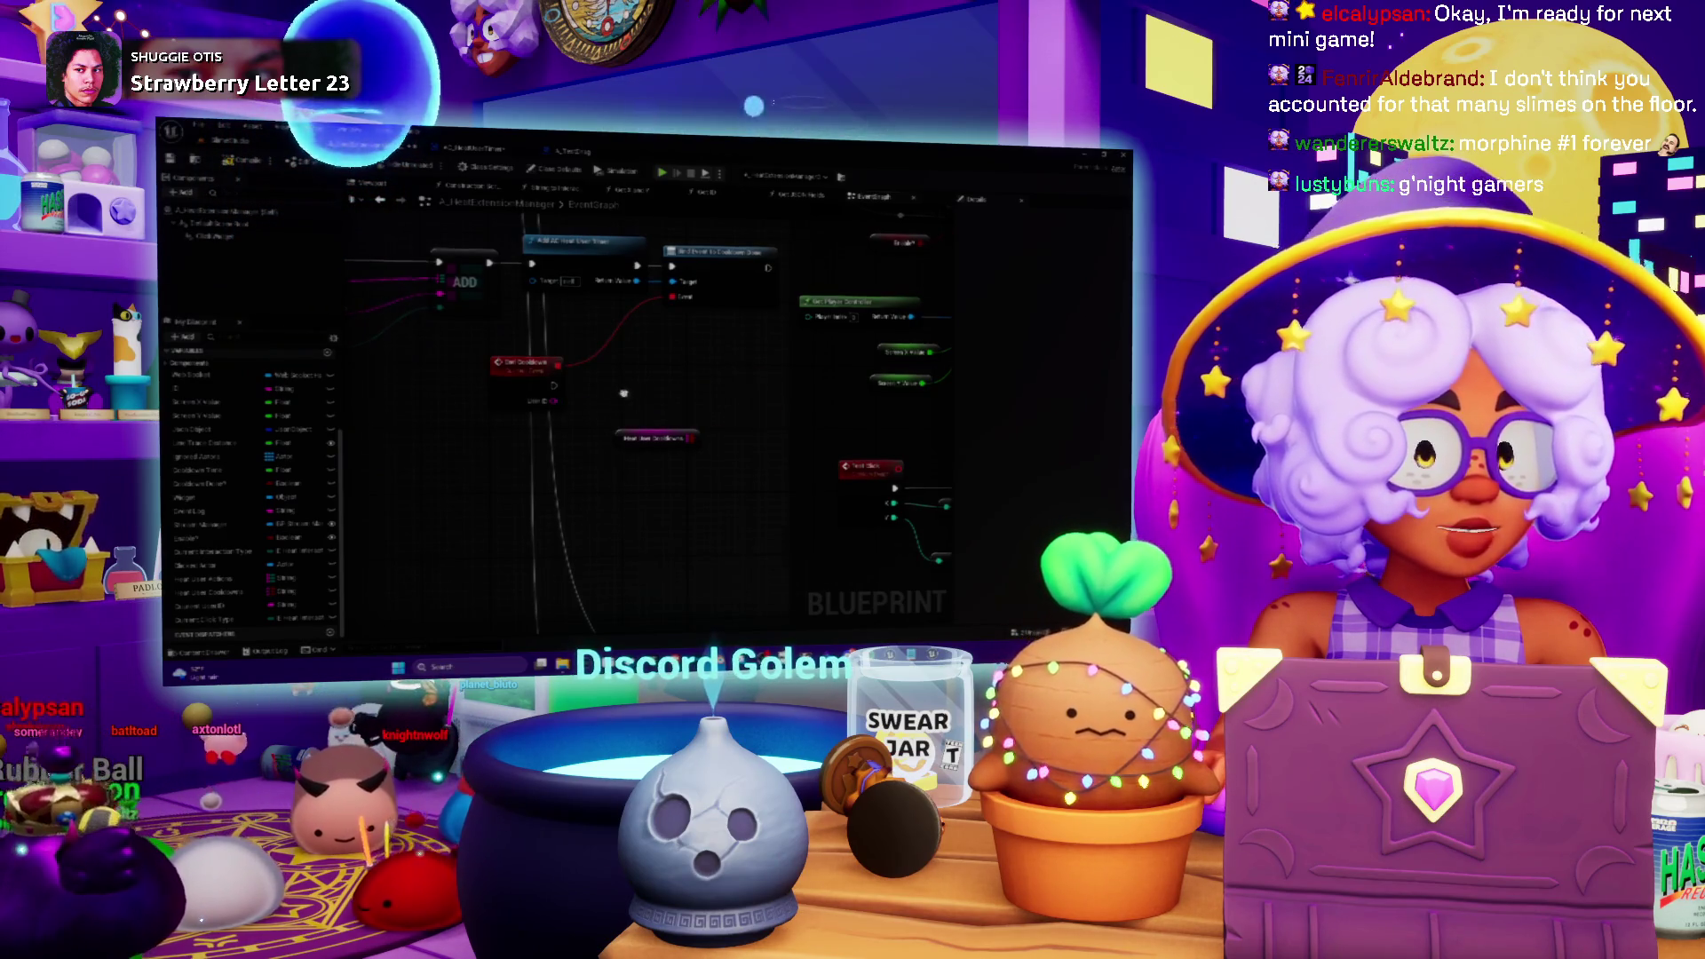
pyautogui.rightClick(626, 401)
pyautogui.write('add')
pyautogui.press('Return')
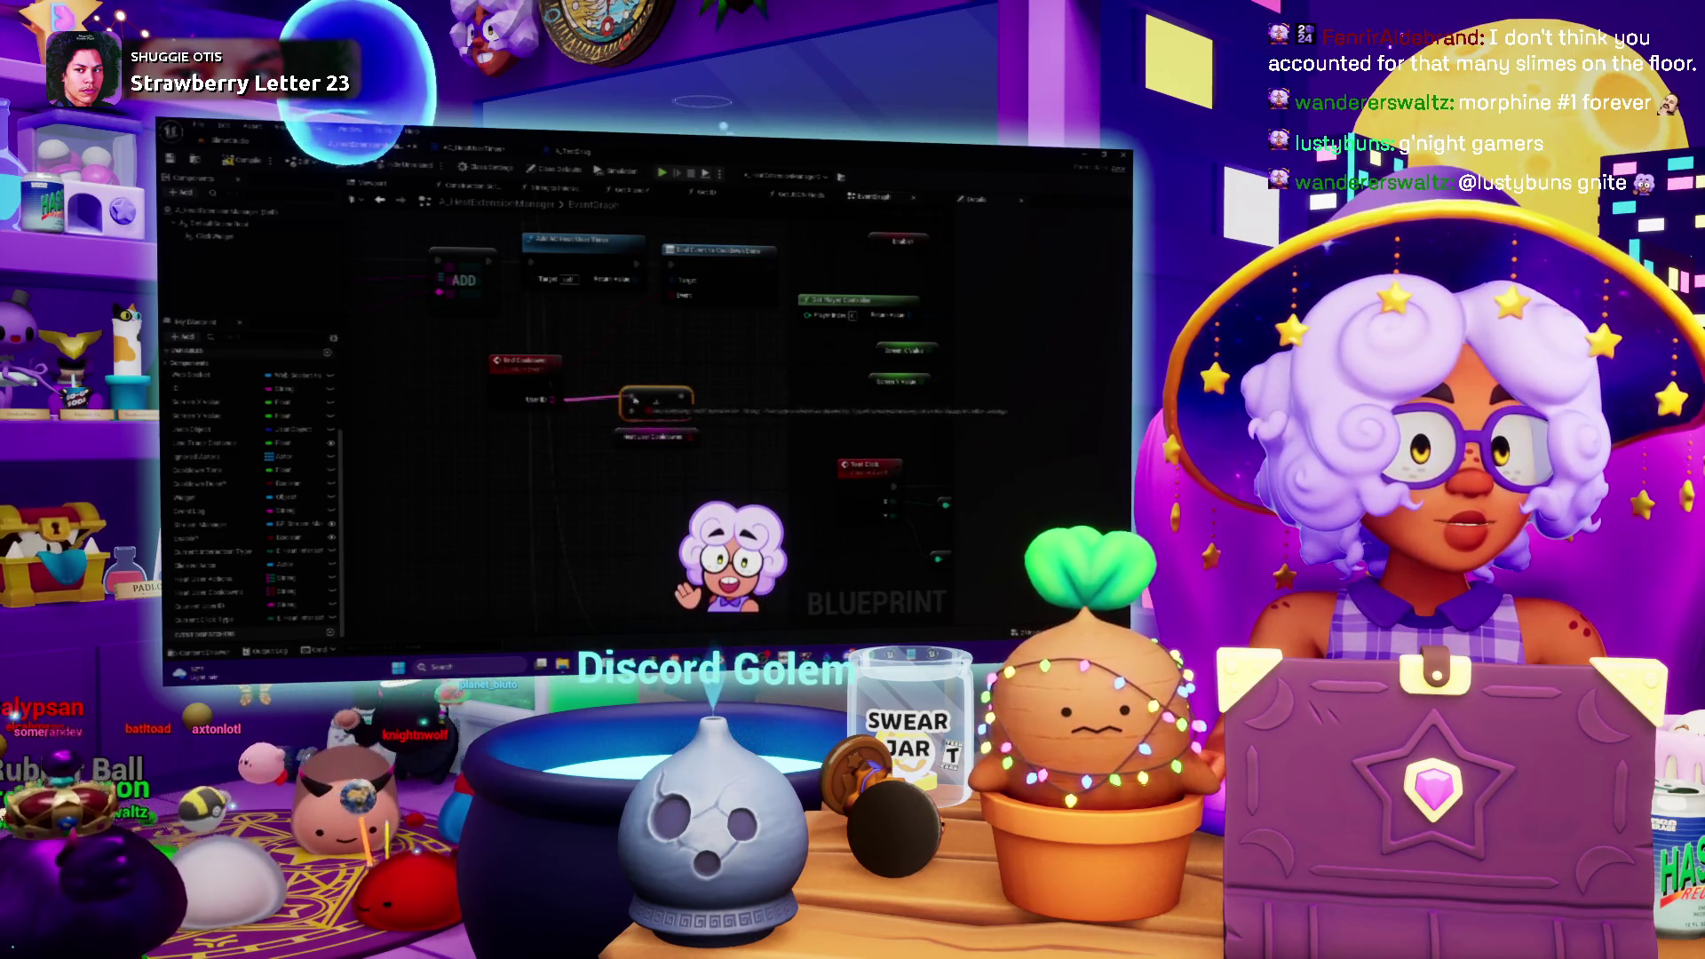
pyautogui.press('Delete')
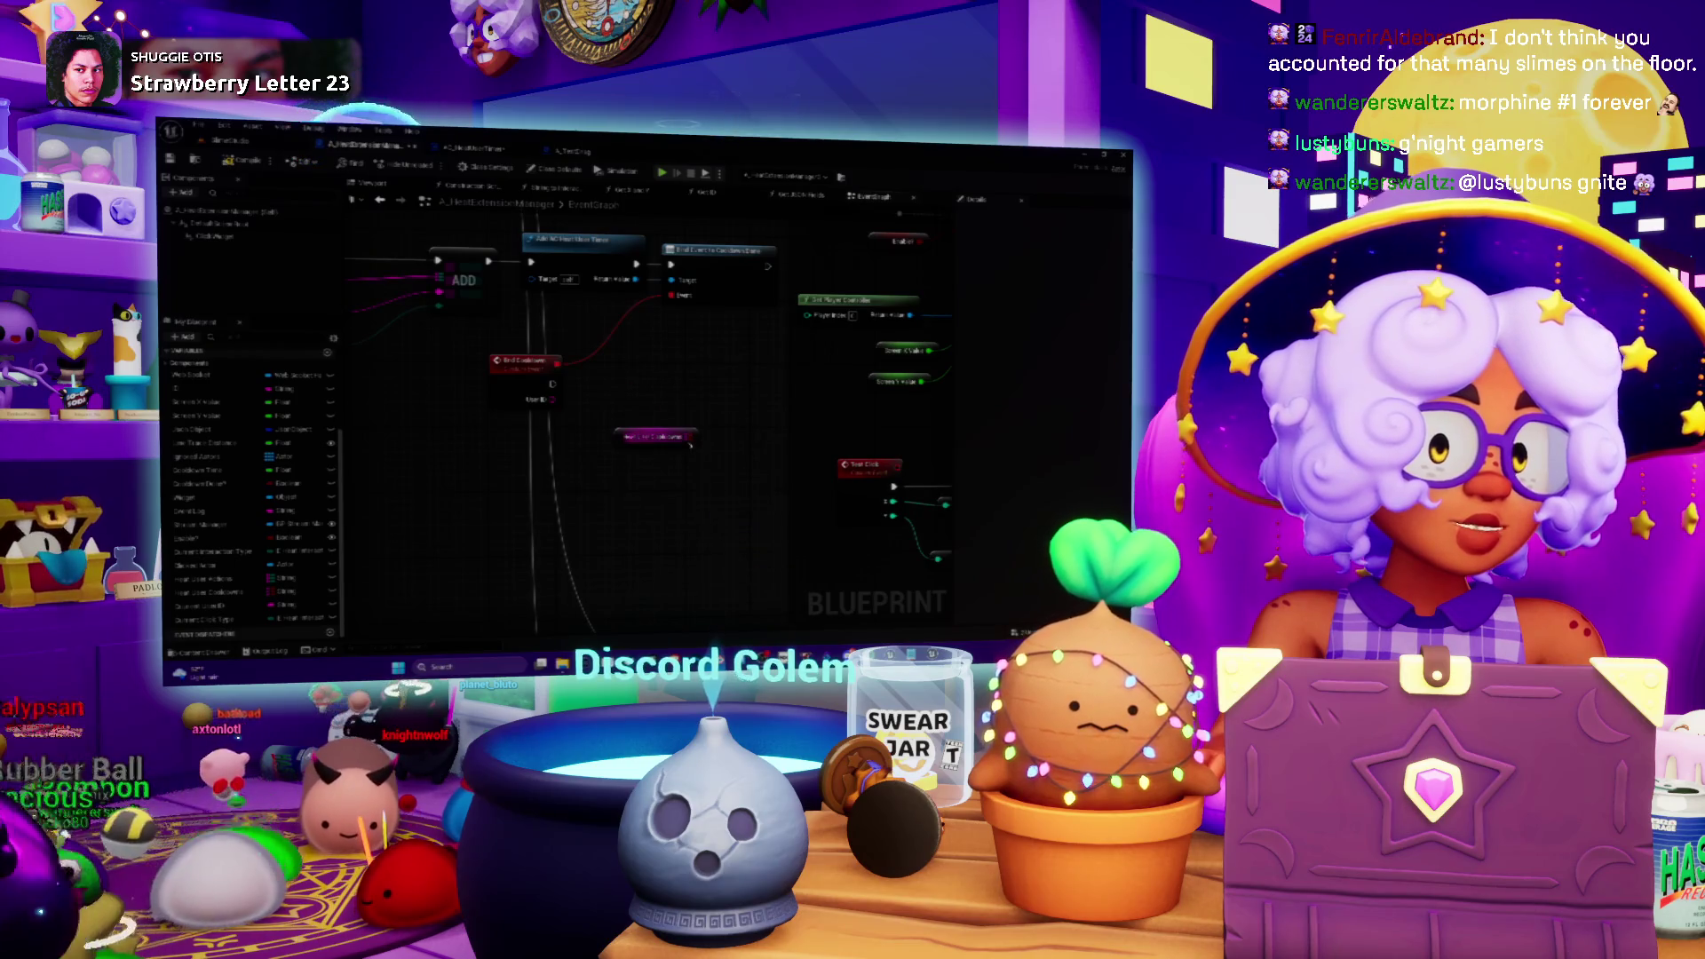
pyautogui.moveTo(696, 436); pyautogui.dragTo(706, 410)
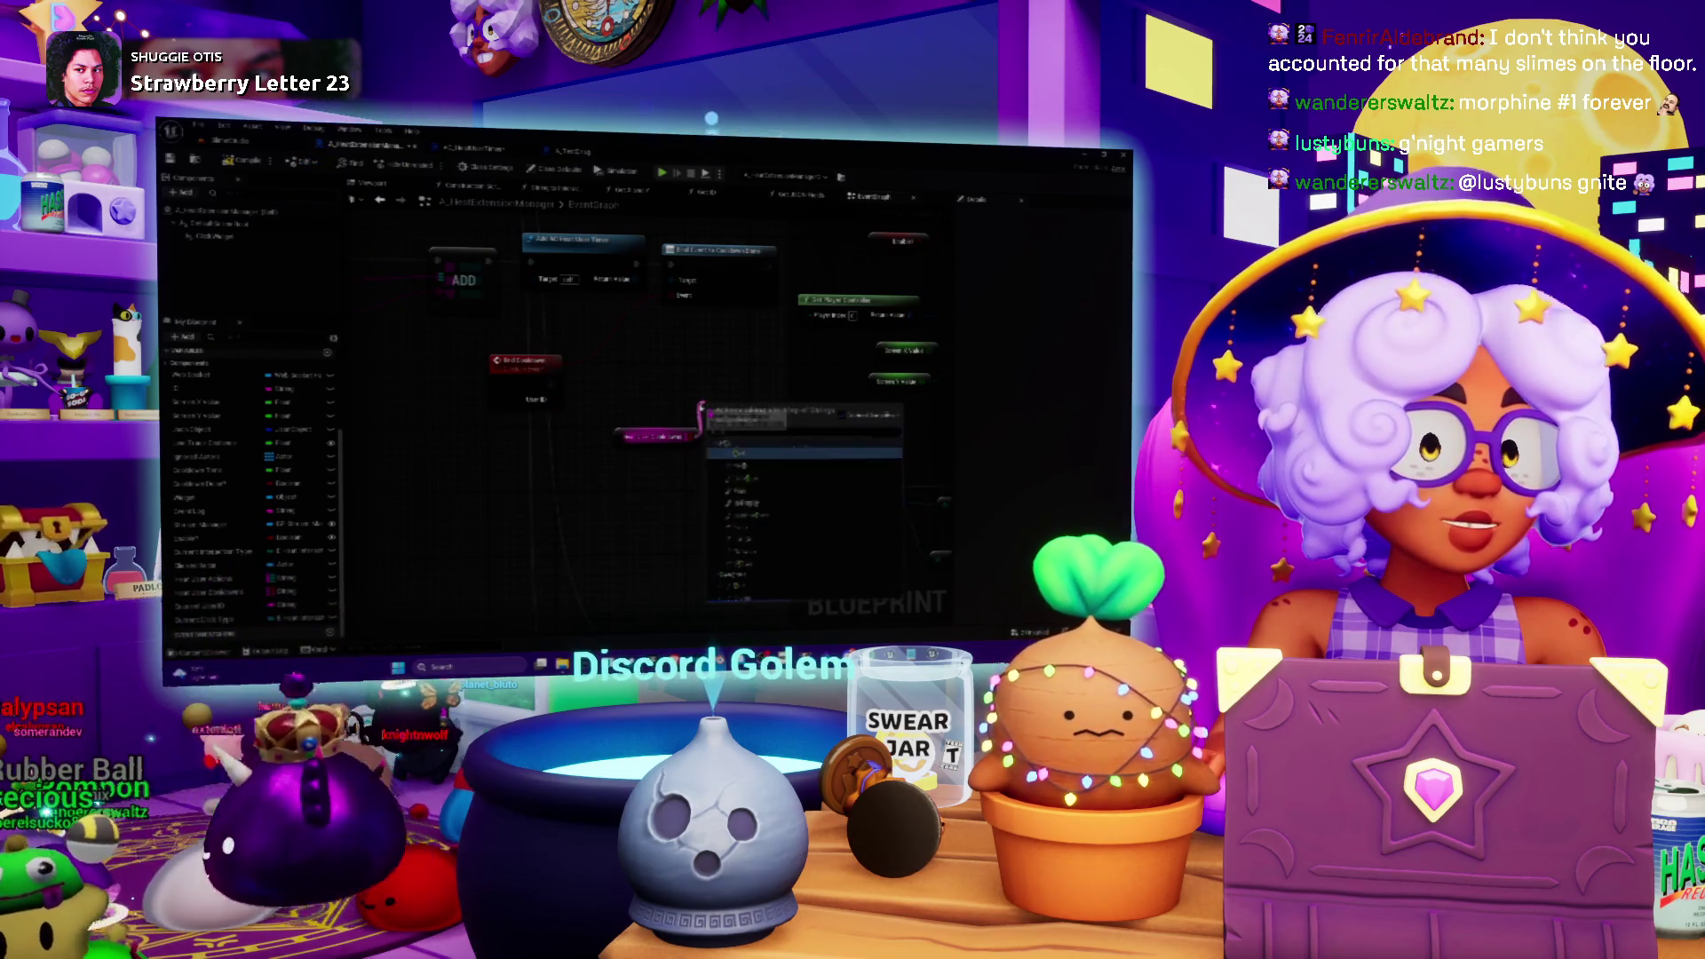
# - Place the Add node on Heat Line Cooldowns and box-select its three cooldown variable getters
pyautogui.click(753, 460)
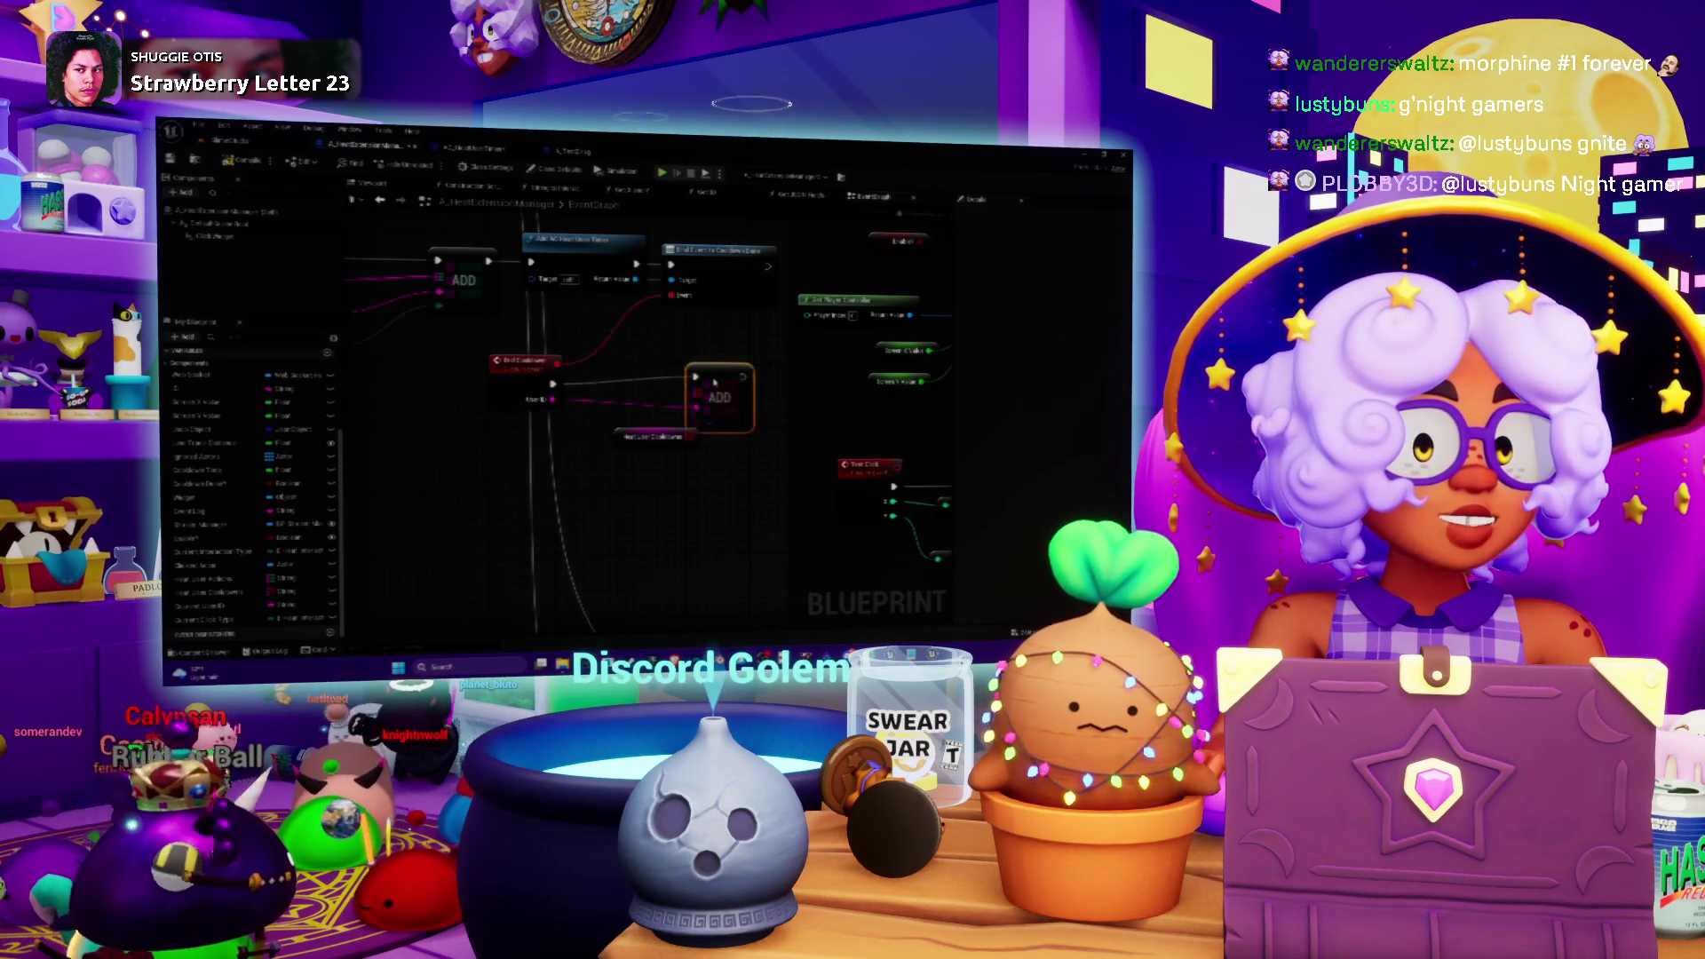
pyautogui.moveTo(622, 440)
pyautogui.mouseDown()
pyautogui.moveTo(577, 451)
pyautogui.moveTo(693, 425)
pyautogui.moveTo(675, 462)
pyautogui.moveTo(850, 406)
pyautogui.moveTo(911, 343)
pyautogui.moveTo(794, 337)
pyautogui.mouseUp()
pyautogui.moveTo(444, 497)
pyautogui.mouseDown()
pyautogui.moveTo(710, 497)
pyautogui.moveTo(638, 512)
pyautogui.mouseUp()
pyautogui.moveTo(710, 468)
pyautogui.mouseDown()
pyautogui.moveTo(601, 357)
pyautogui.moveTo(601, 371)
pyautogui.mouseUp()
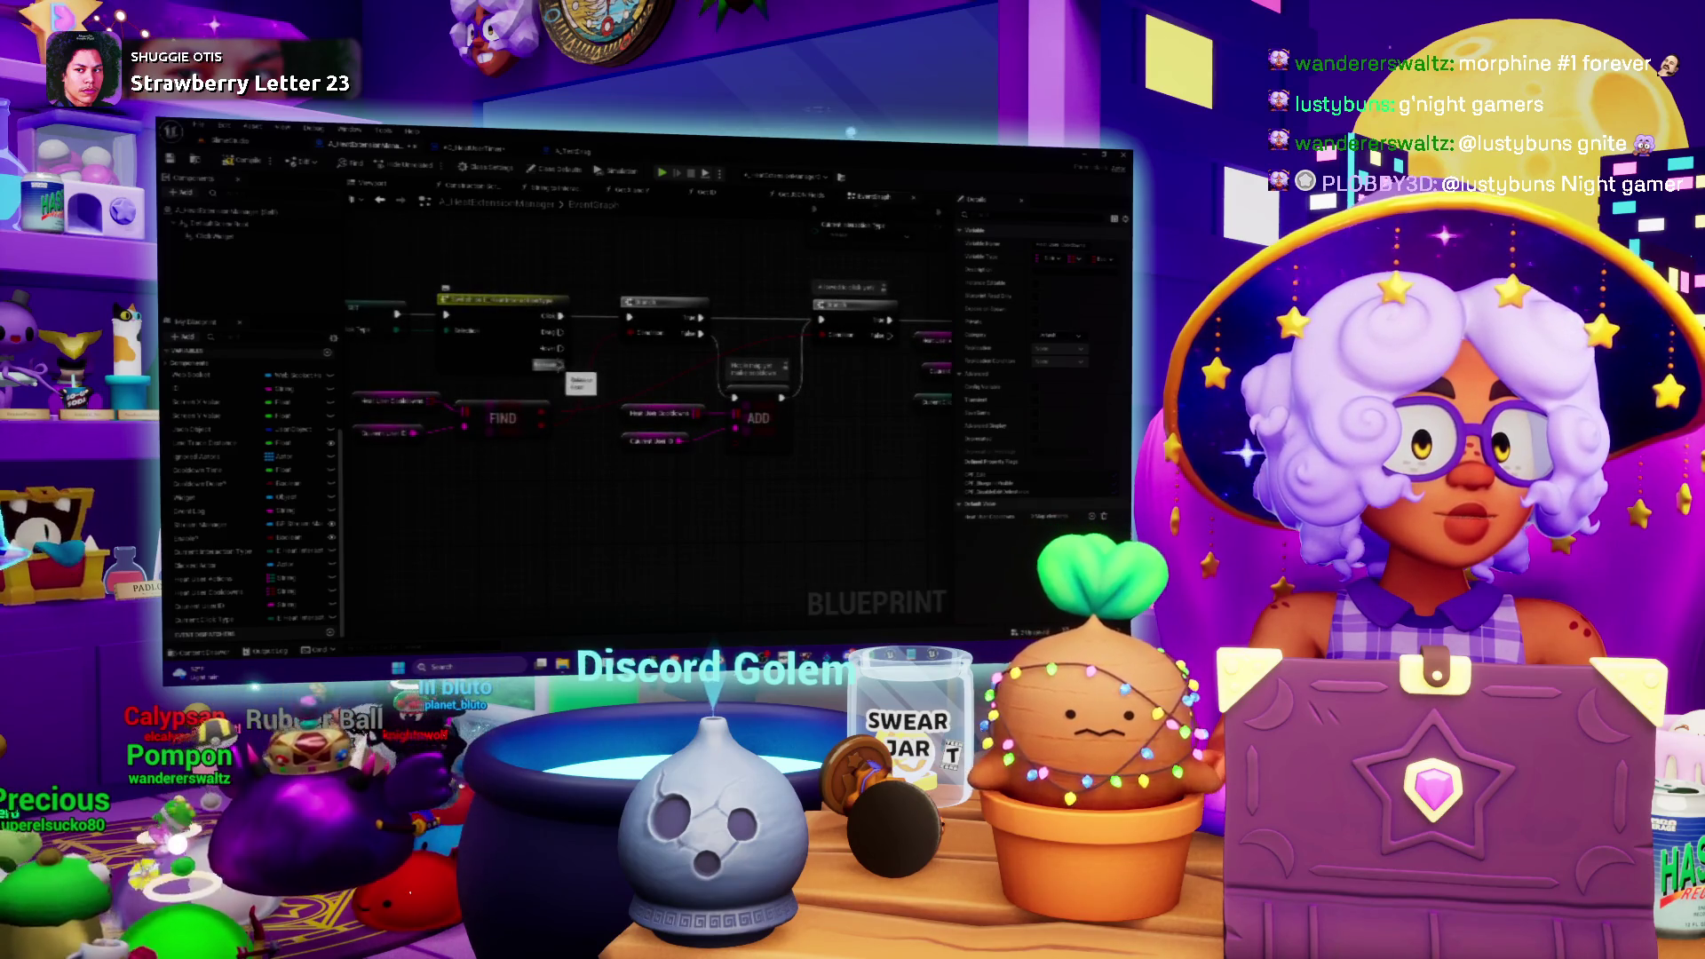
pyautogui.moveTo(601, 404)
pyautogui.mouseDown()
pyautogui.moveTo(620, 373)
pyautogui.moveTo(727, 448)
pyautogui.mouseUp()
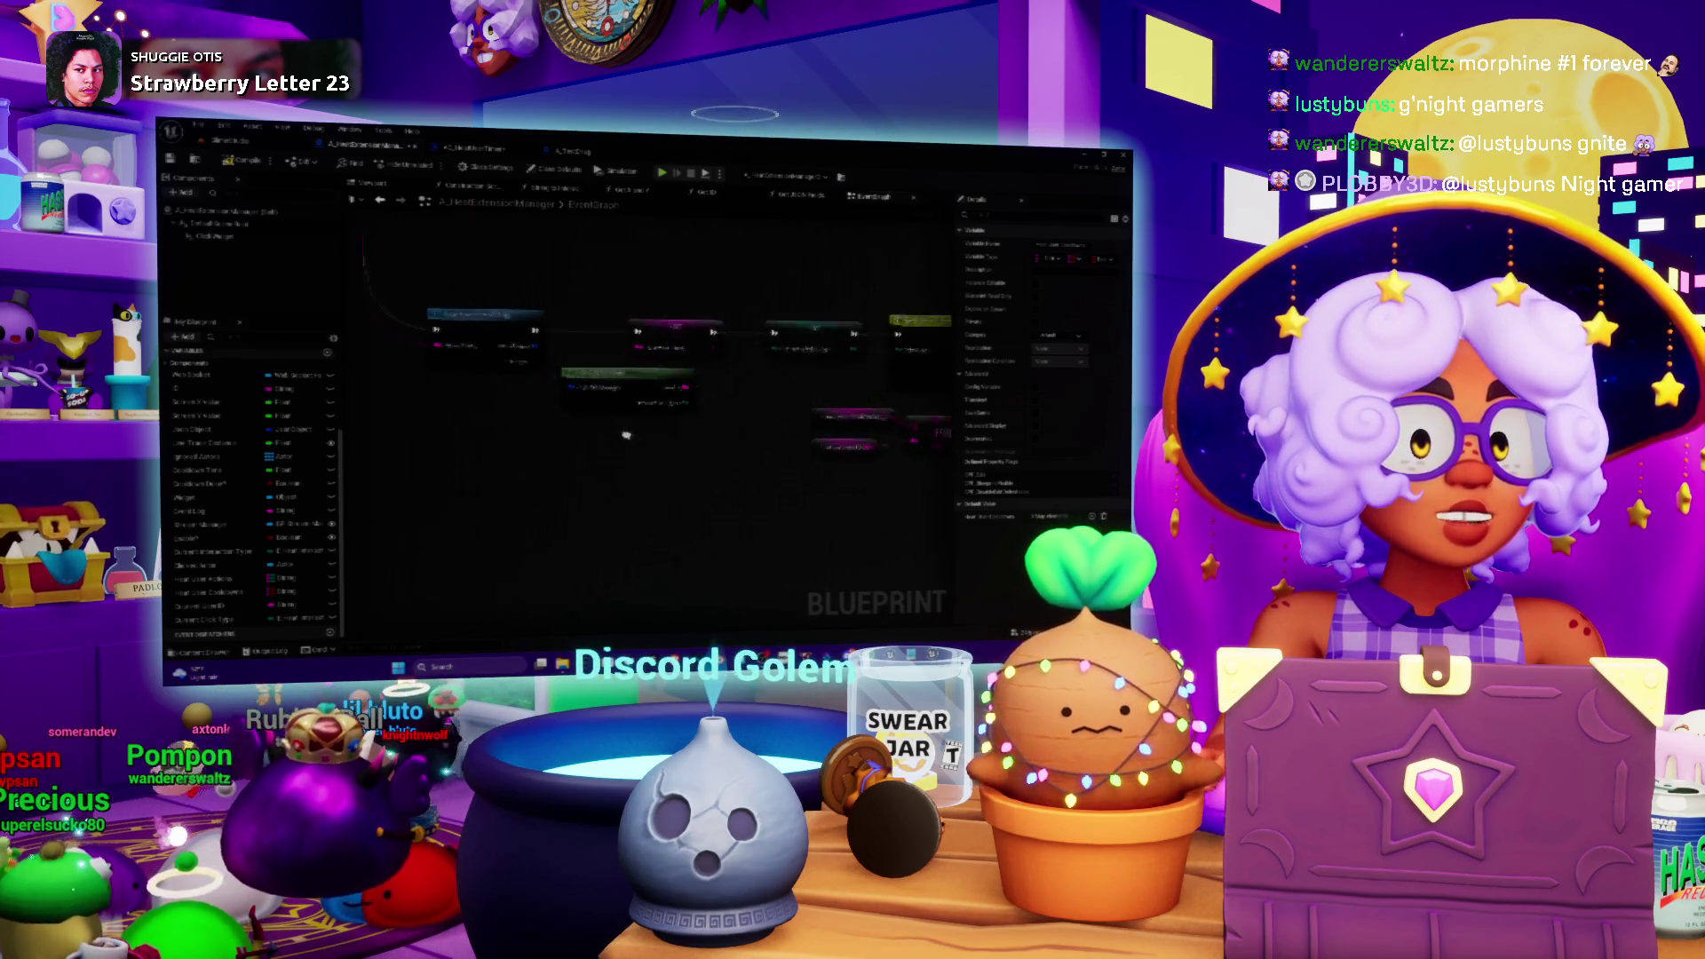
pyautogui.moveTo(702, 480); pyautogui.dragTo(668, 481)
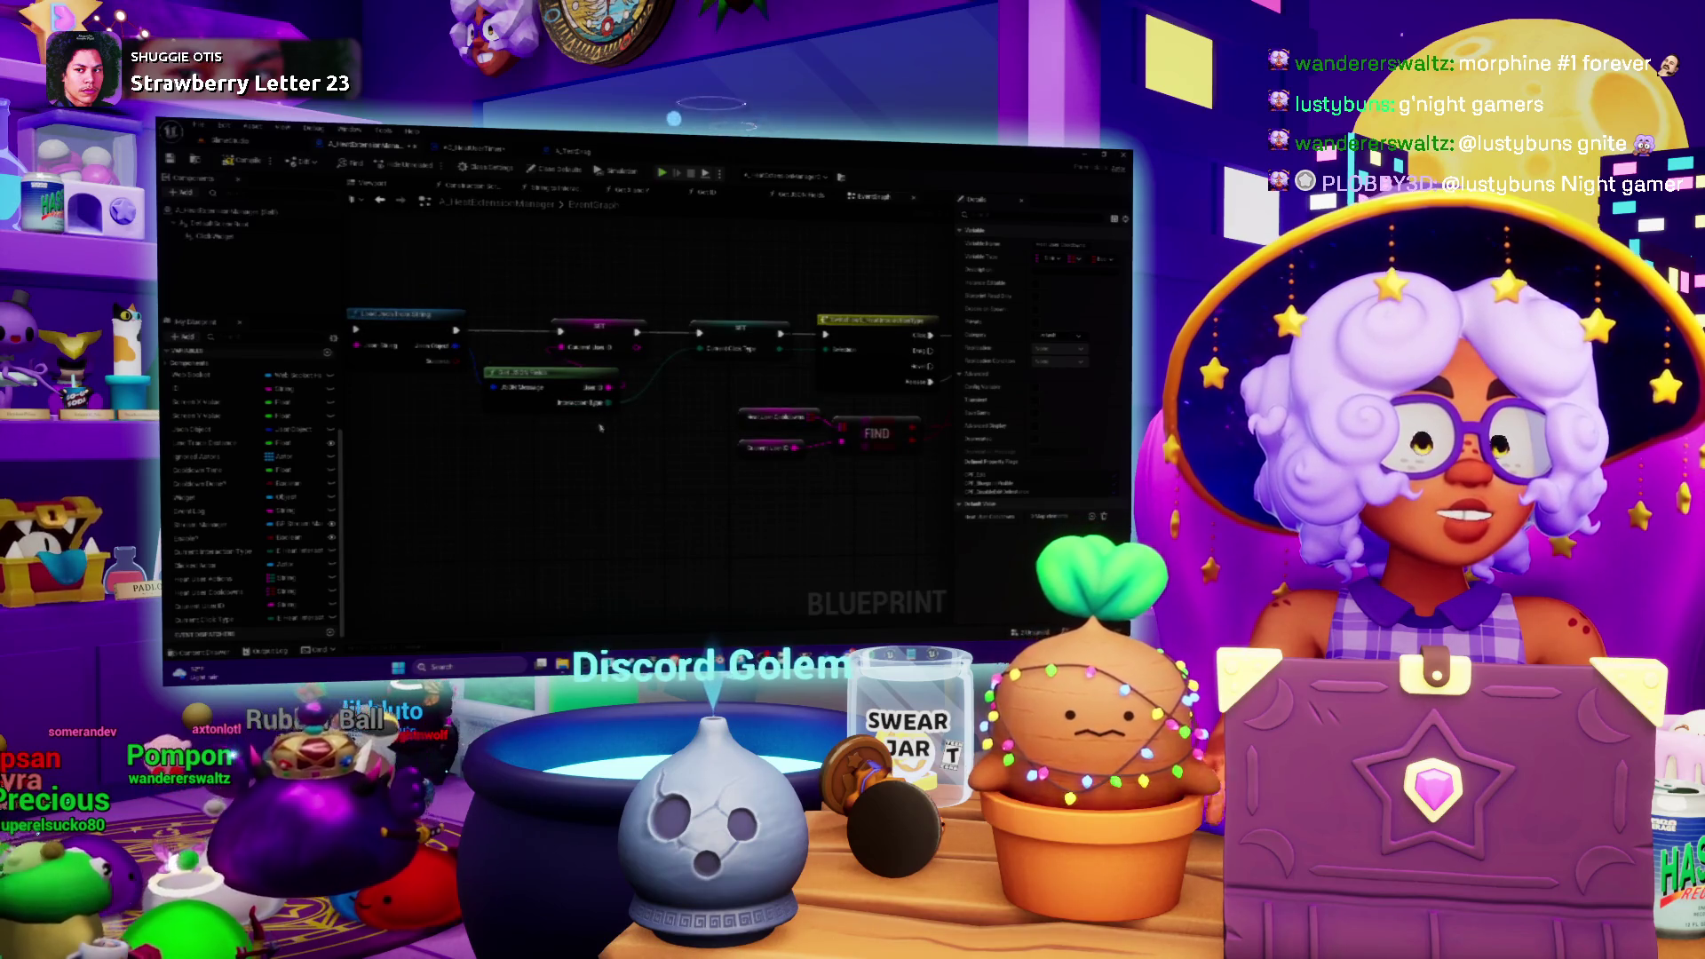
pyautogui.moveTo(675, 366)
pyautogui.mouseDown()
pyautogui.moveTo(603, 399)
pyautogui.moveTo(537, 351)
pyautogui.mouseUp()
pyautogui.moveTo(695, 331)
pyautogui.mouseDown()
pyautogui.moveTo(665, 353)
pyautogui.moveTo(727, 320)
pyautogui.moveTo(632, 283)
pyautogui.mouseUp()
pyautogui.moveTo(715, 418); pyautogui.dragTo(638, 398)
pyautogui.moveTo(564, 286); pyautogui.dragTo(658, 424)
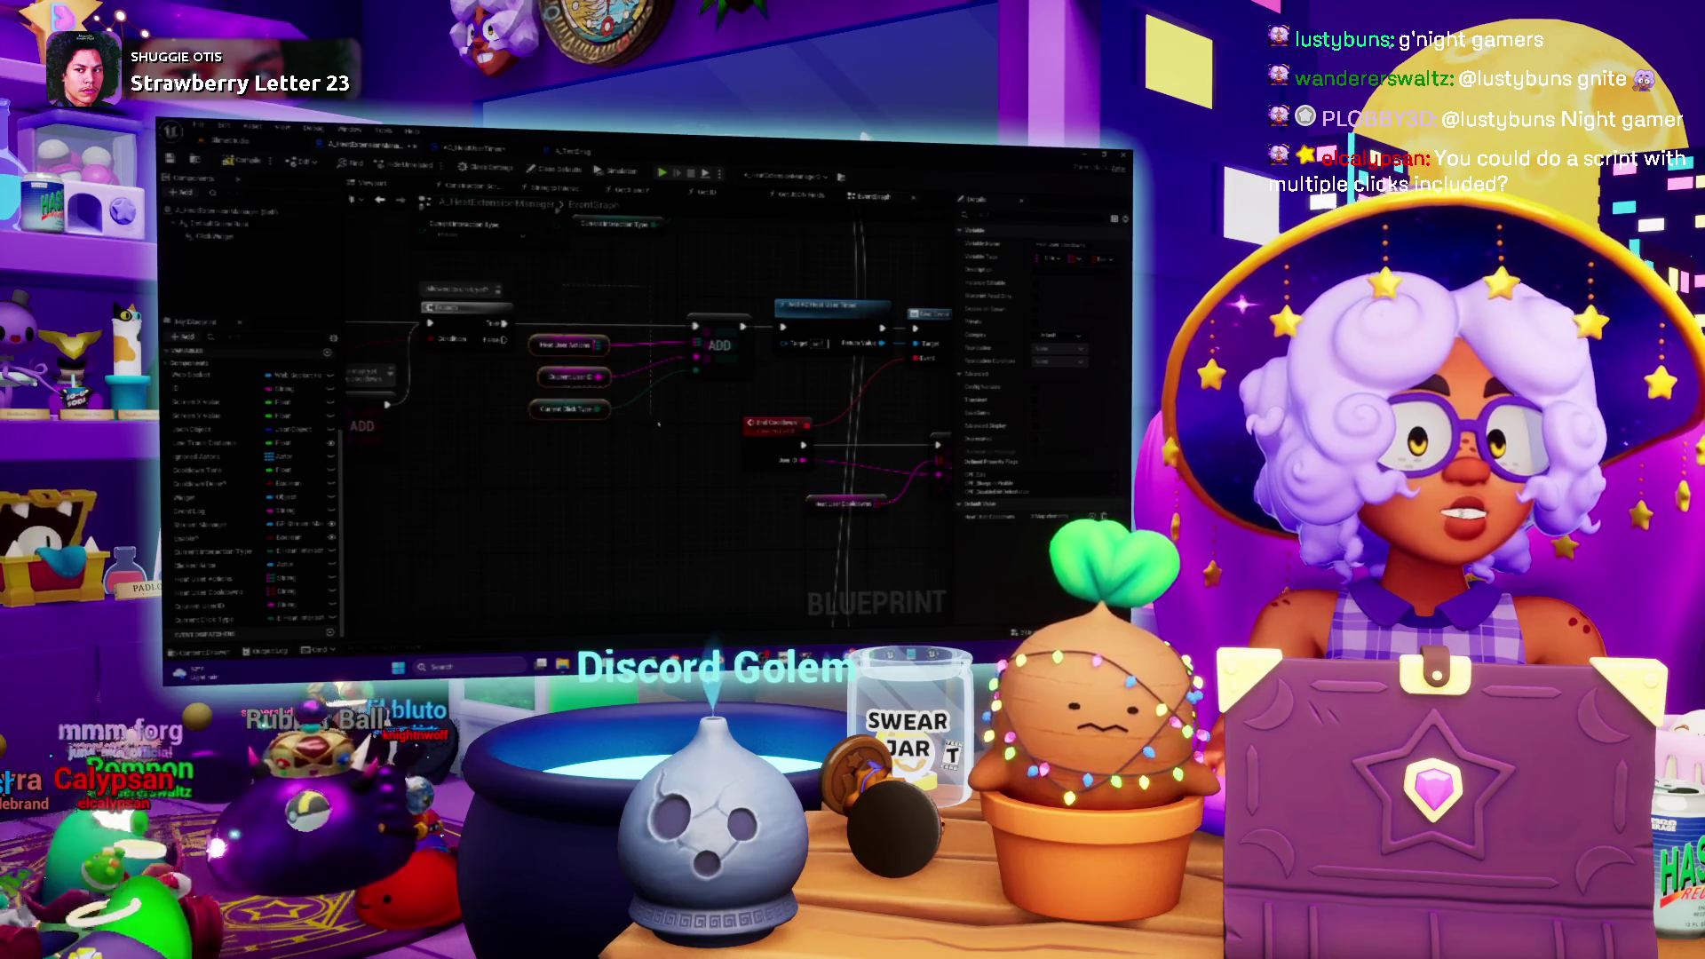
# - Add a 'get timer' node off the line trace output, then switch to the timer-events graph
pyautogui.moveTo(606, 301); pyautogui.dragTo(561, 306)
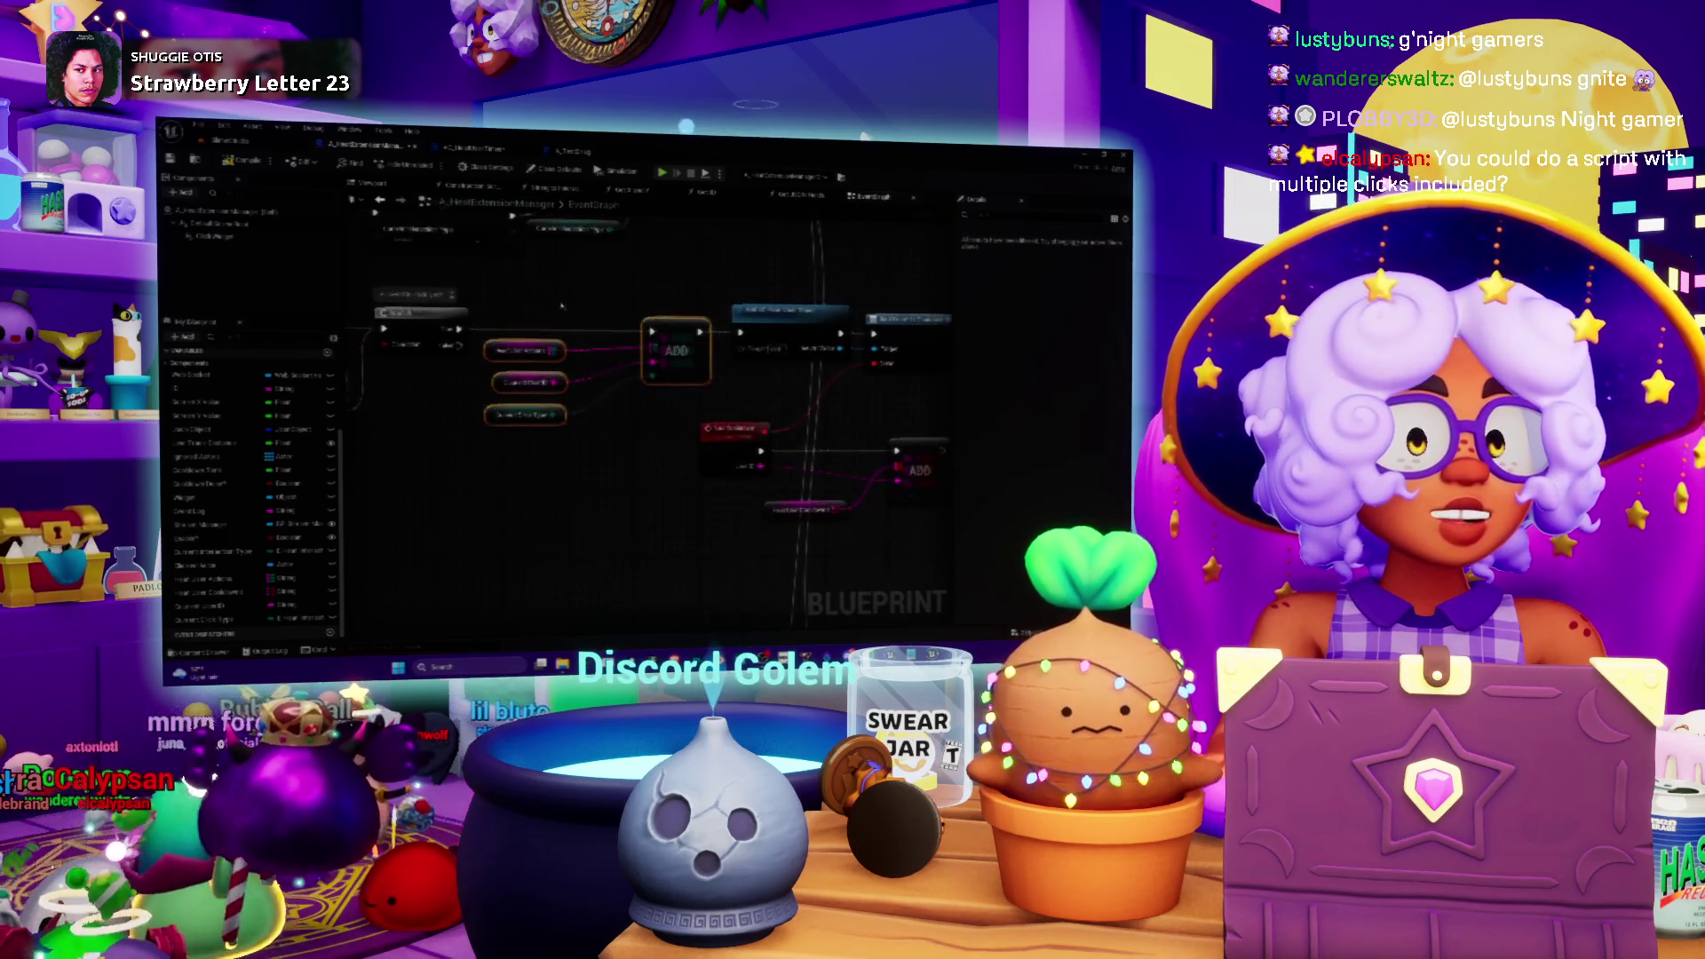
pyautogui.moveTo(668, 449); pyautogui.dragTo(523, 456)
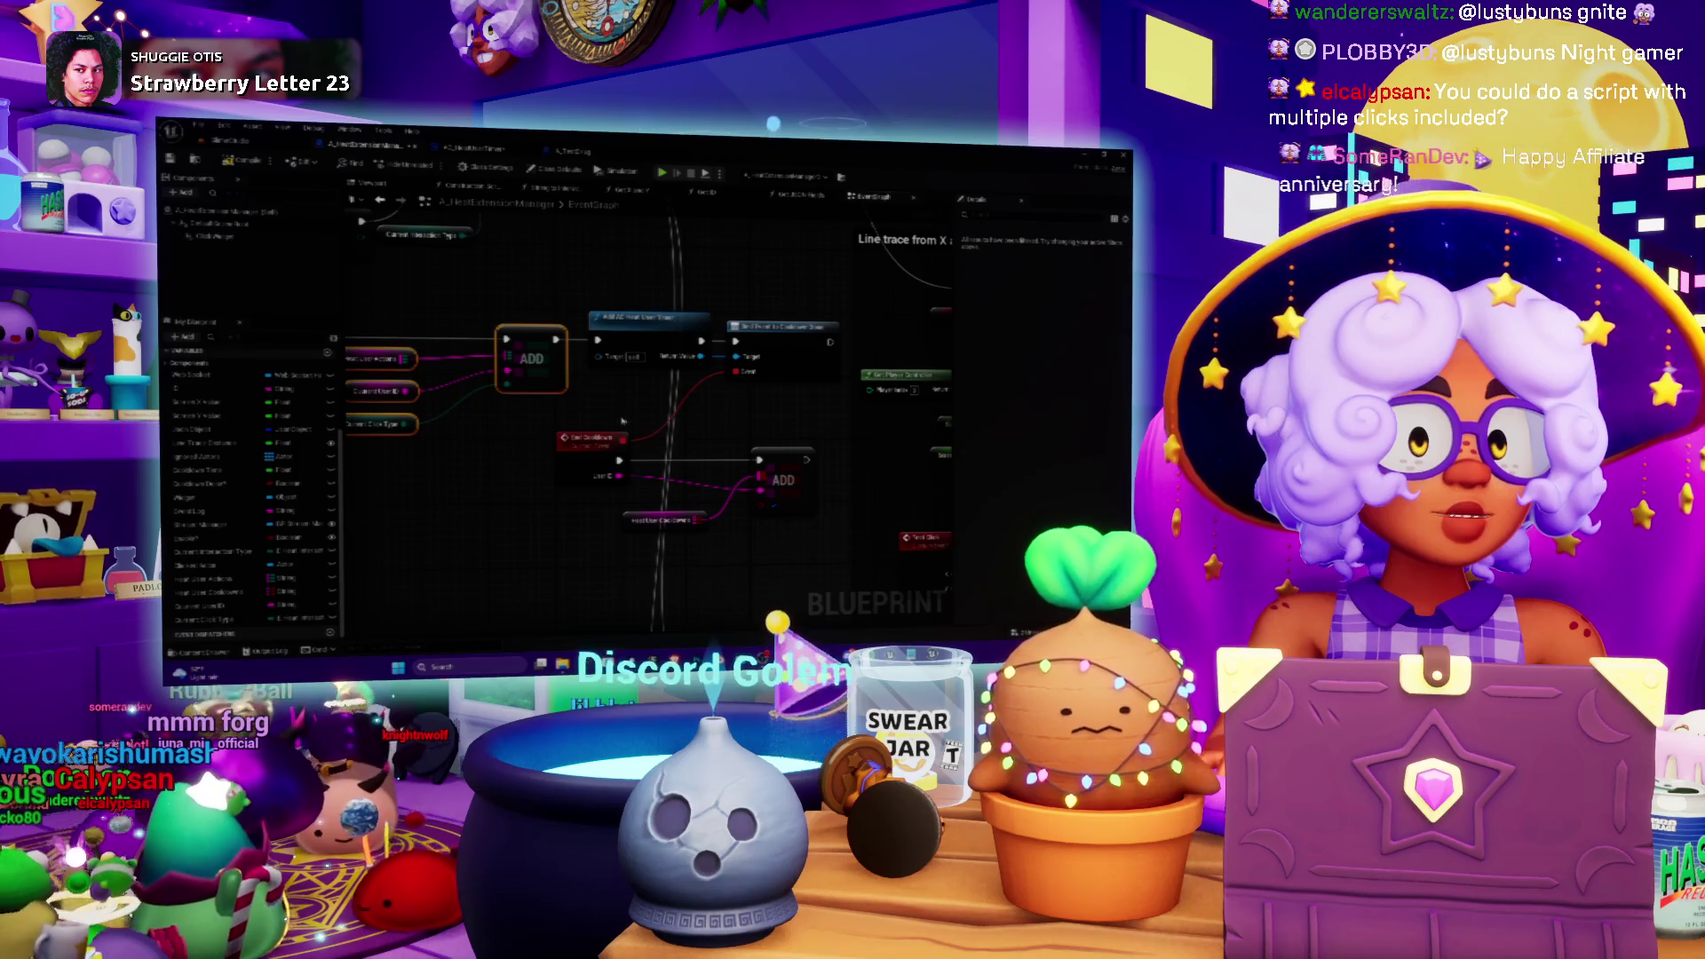
pyautogui.moveTo(622, 421); pyautogui.dragTo(641, 403)
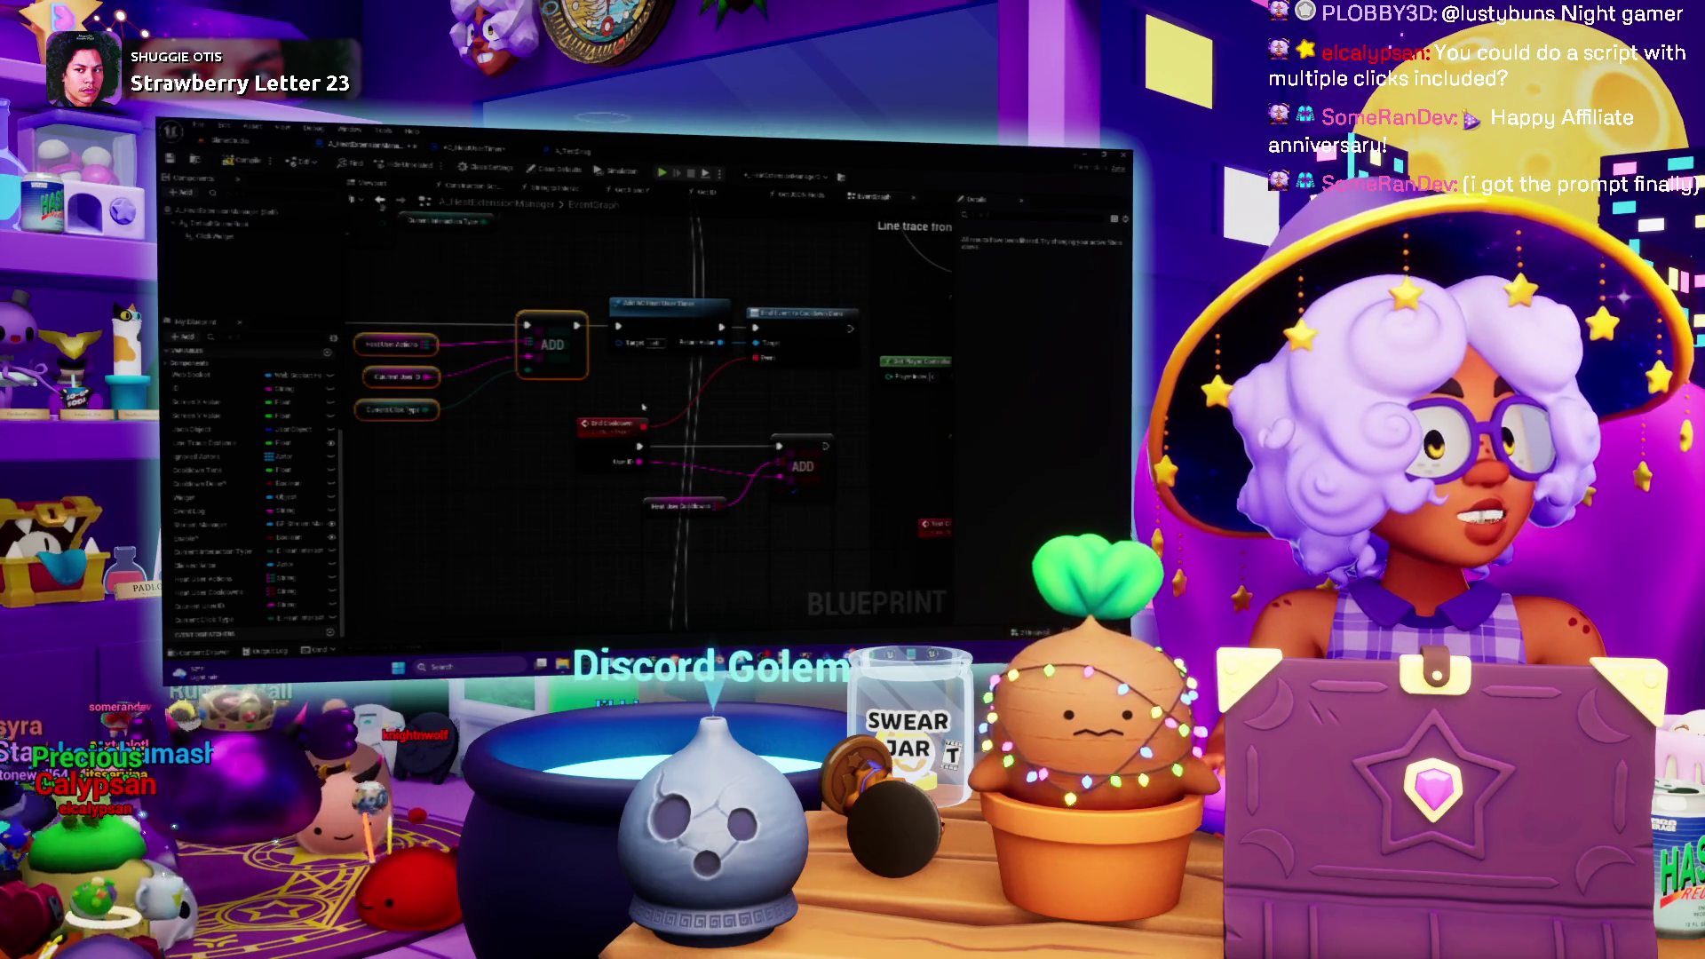
pyautogui.moveTo(832, 298); pyautogui.dragTo(642, 308)
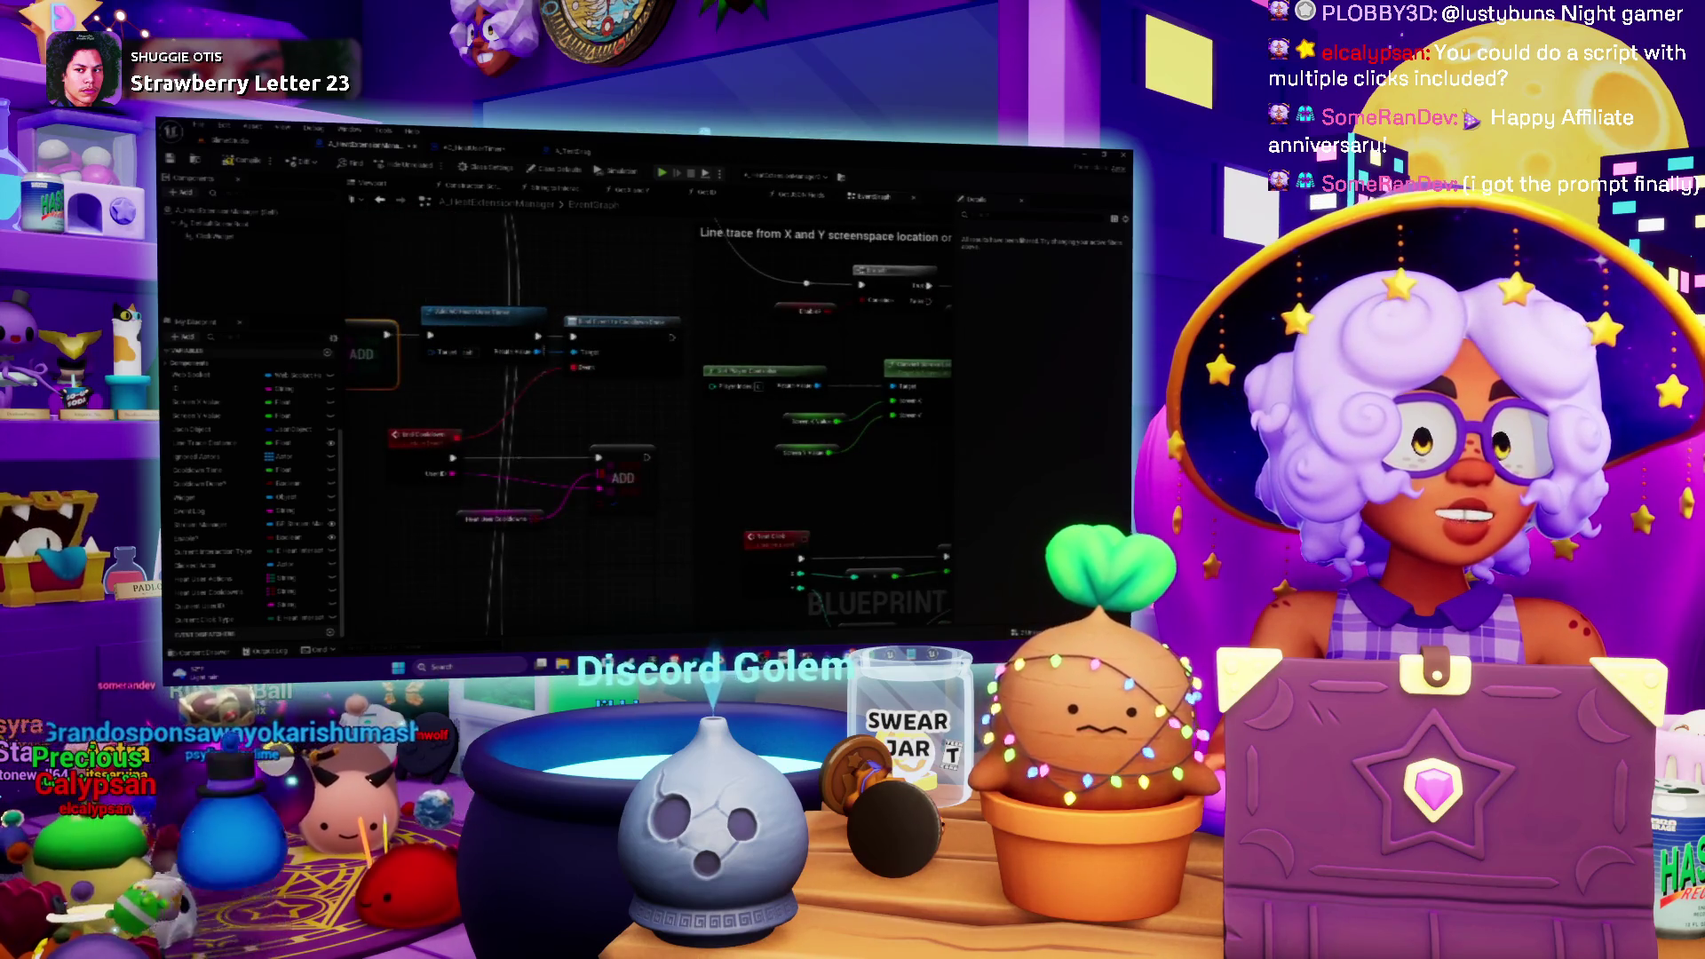
pyautogui.moveTo(537, 352); pyautogui.dragTo(552, 392)
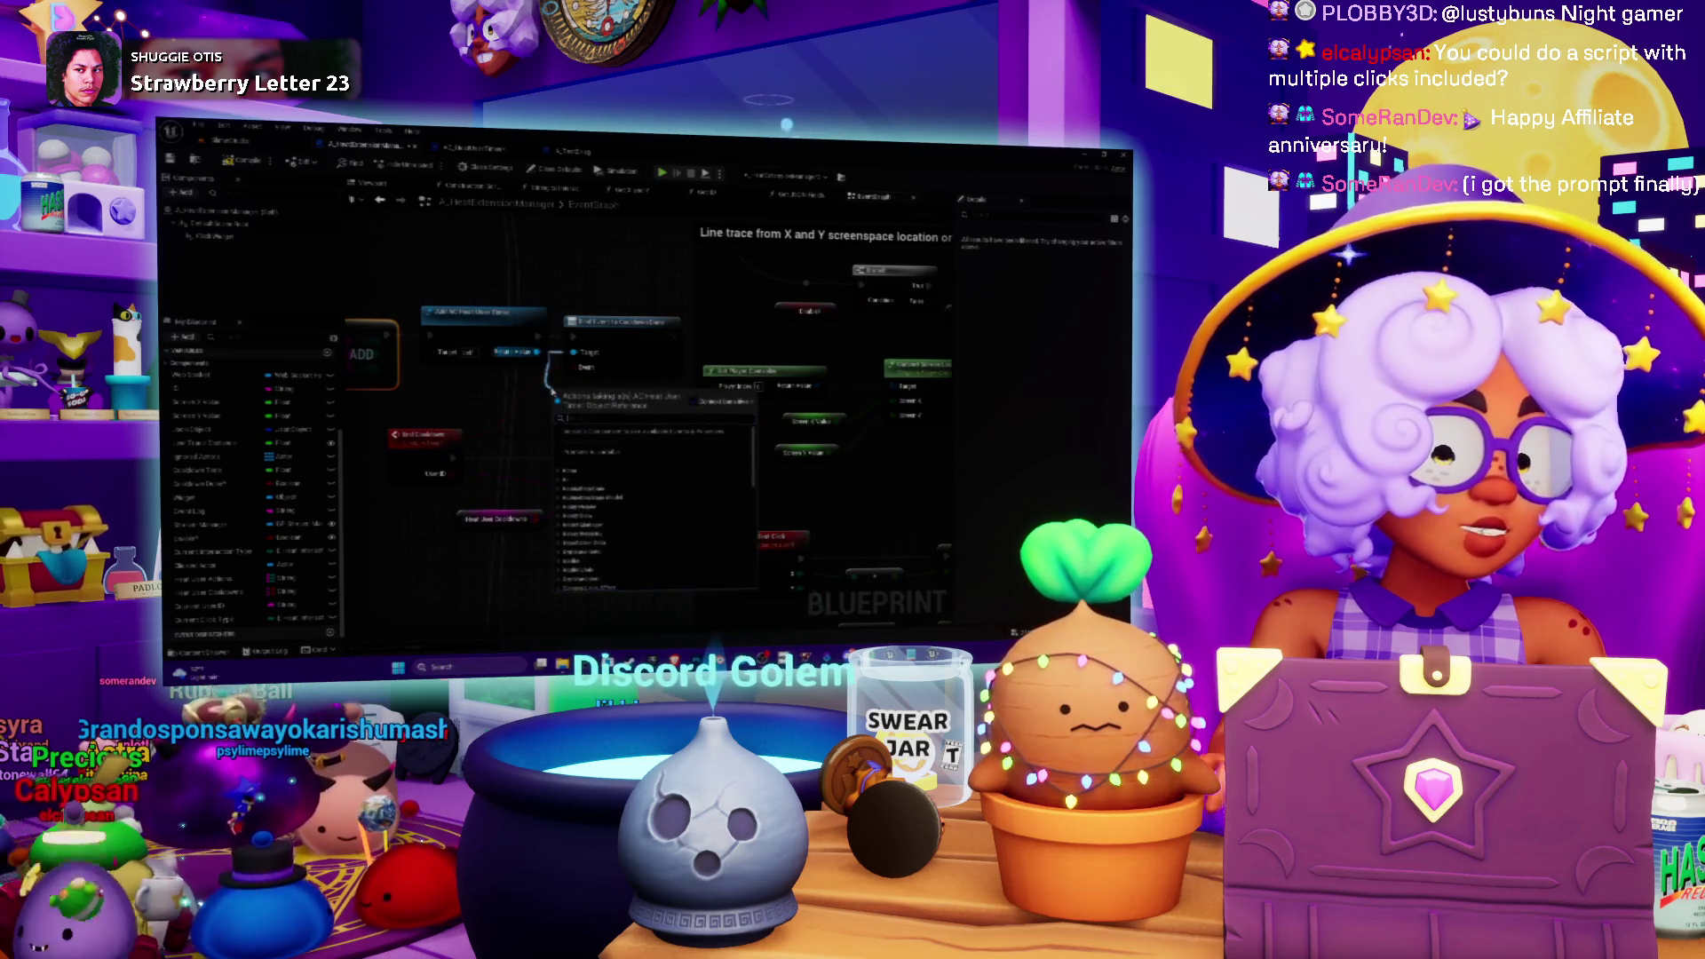
pyautogui.write('get')
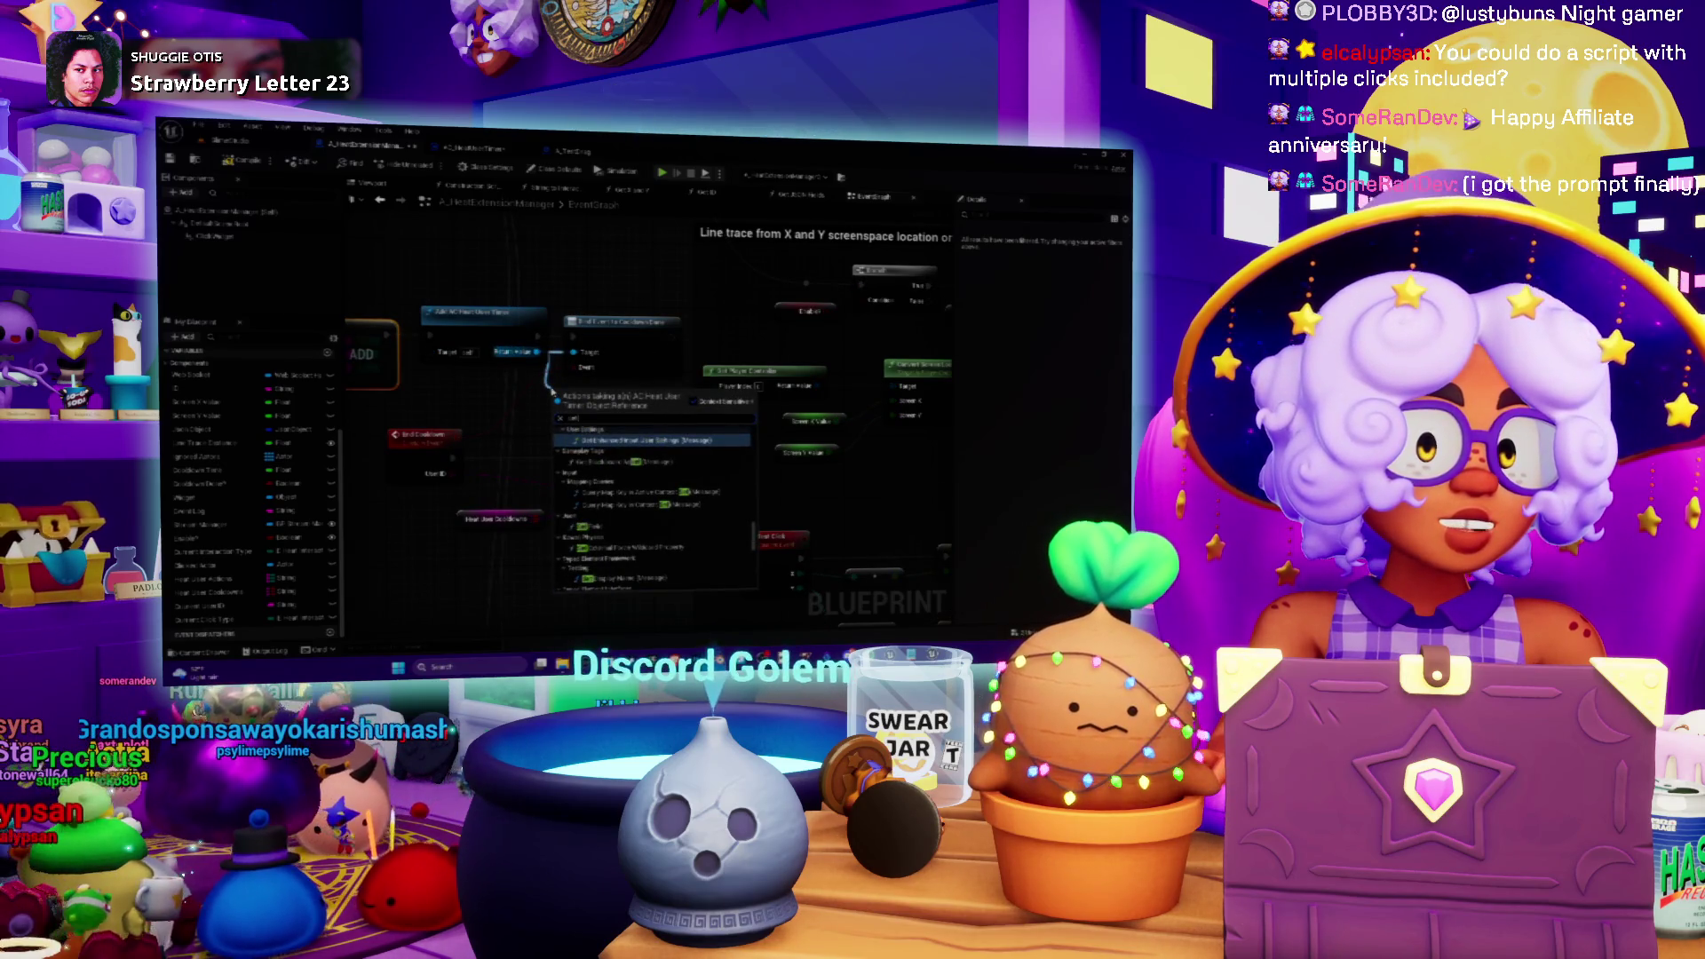
pyautogui.write(' timer')
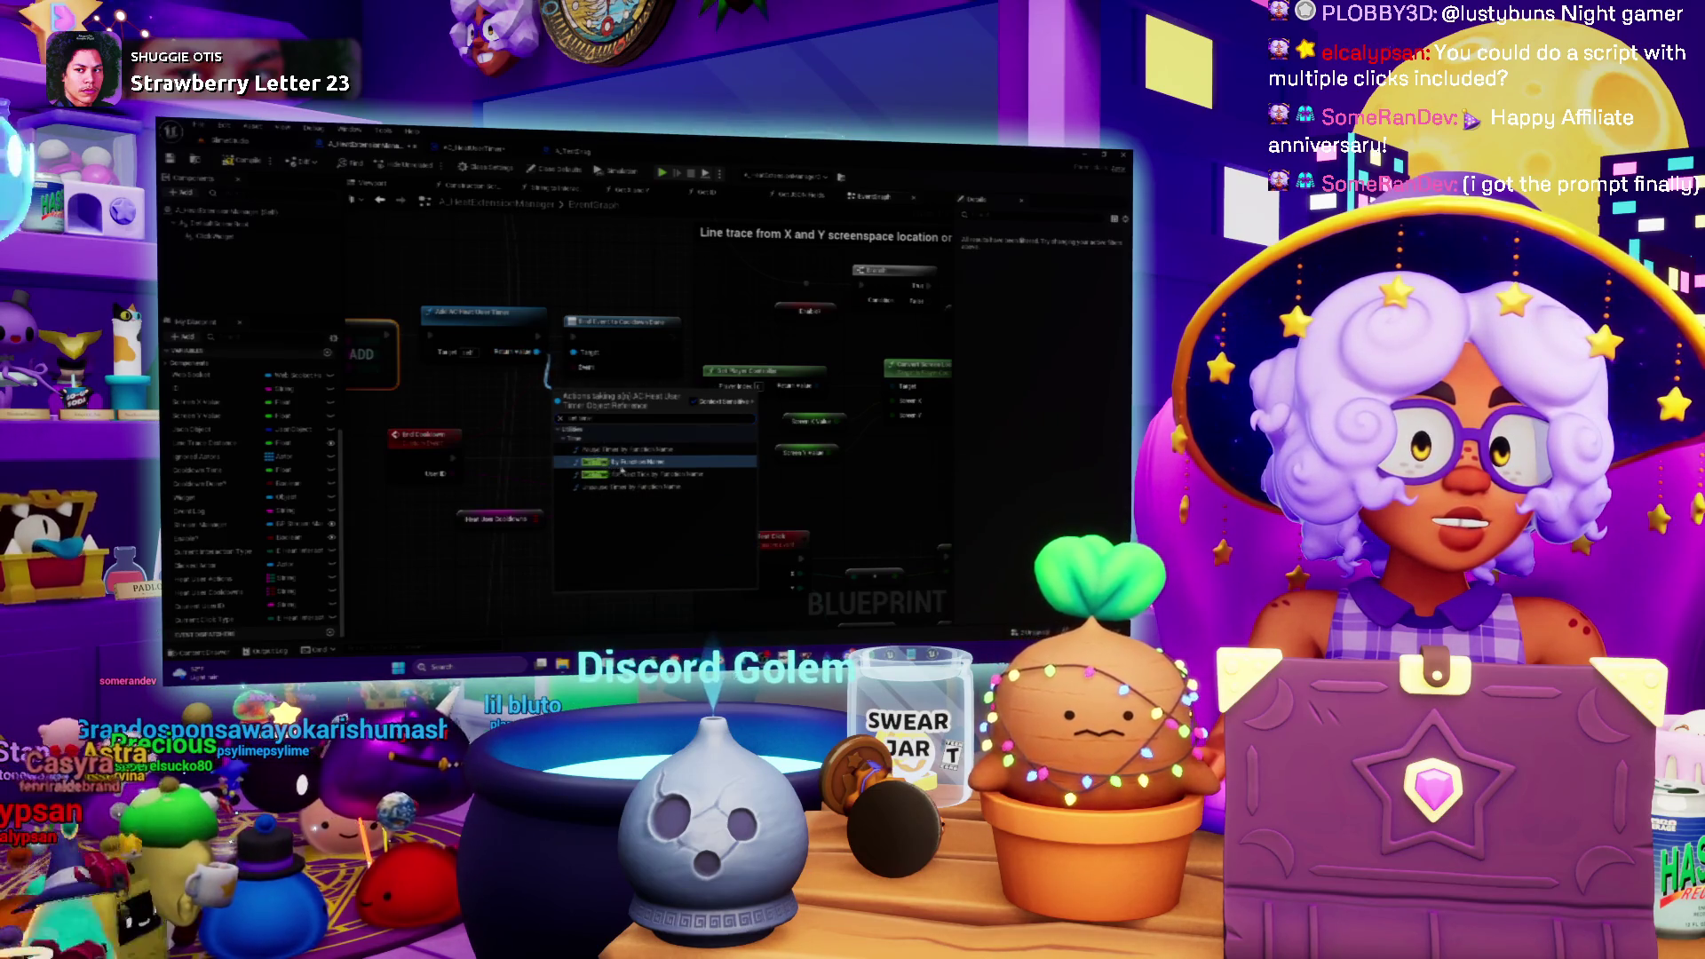
pyautogui.click(622, 462)
pyautogui.moveTo(537, 352); pyautogui.dragTo(547, 366)
pyautogui.hotkey('ctrl', 'Tab')
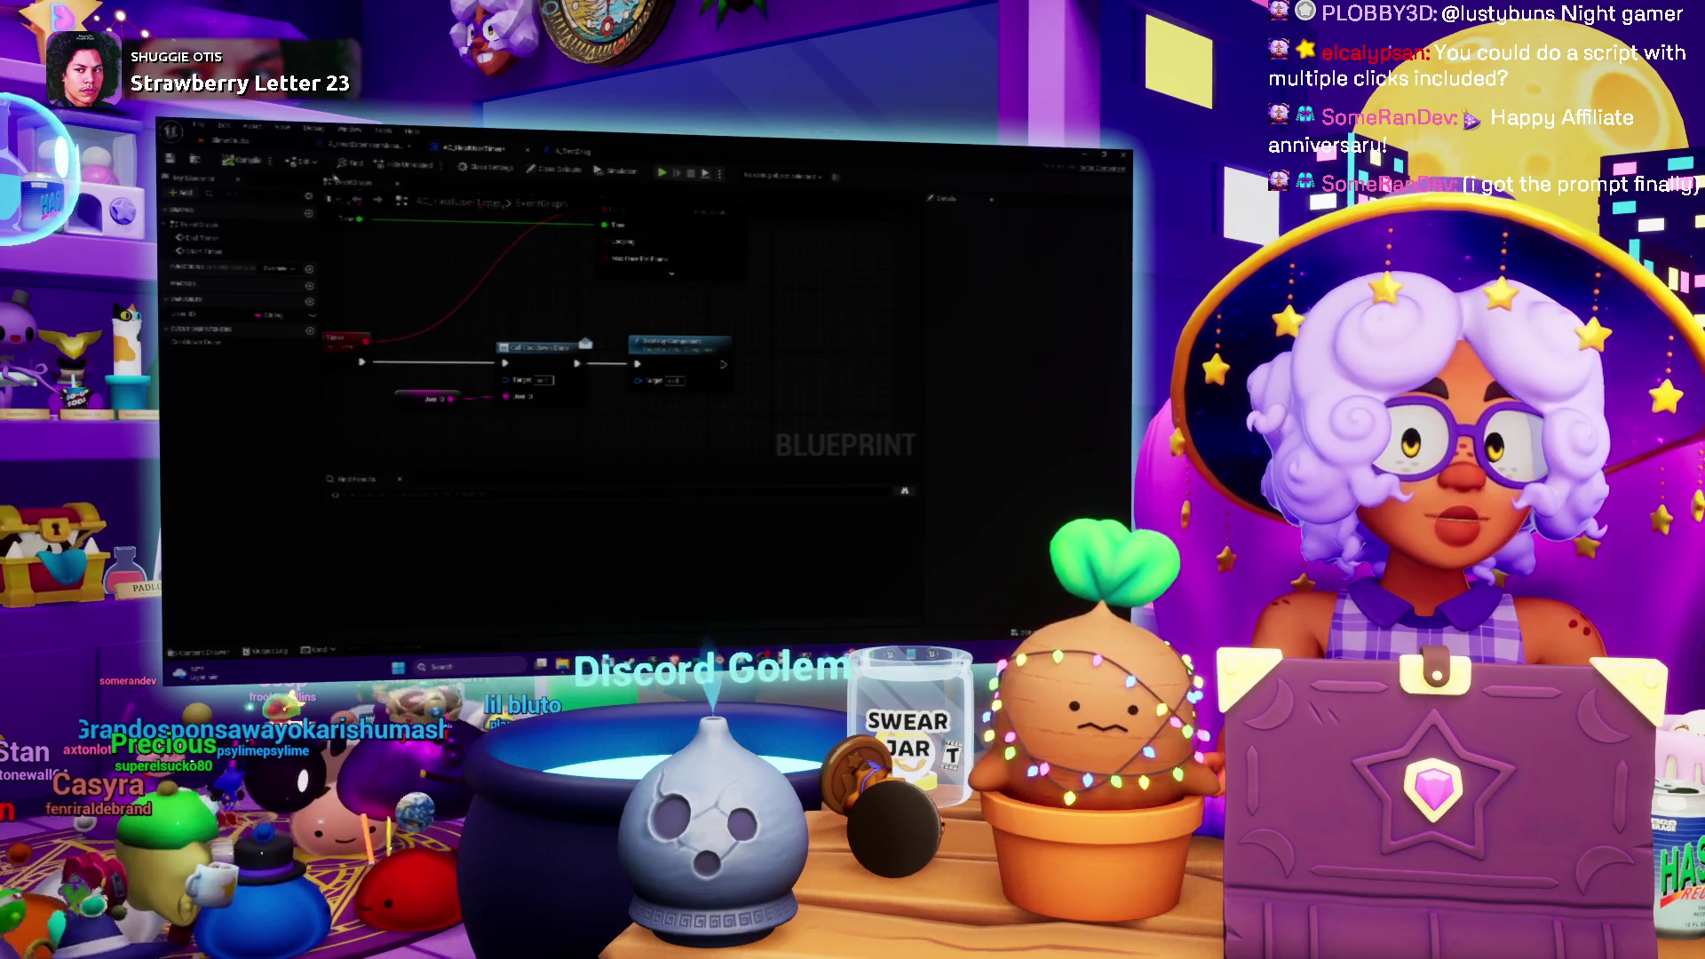
# - Frame the timer graph, go back to the event graph, and add a Start Timer node
pyautogui.press('Home')
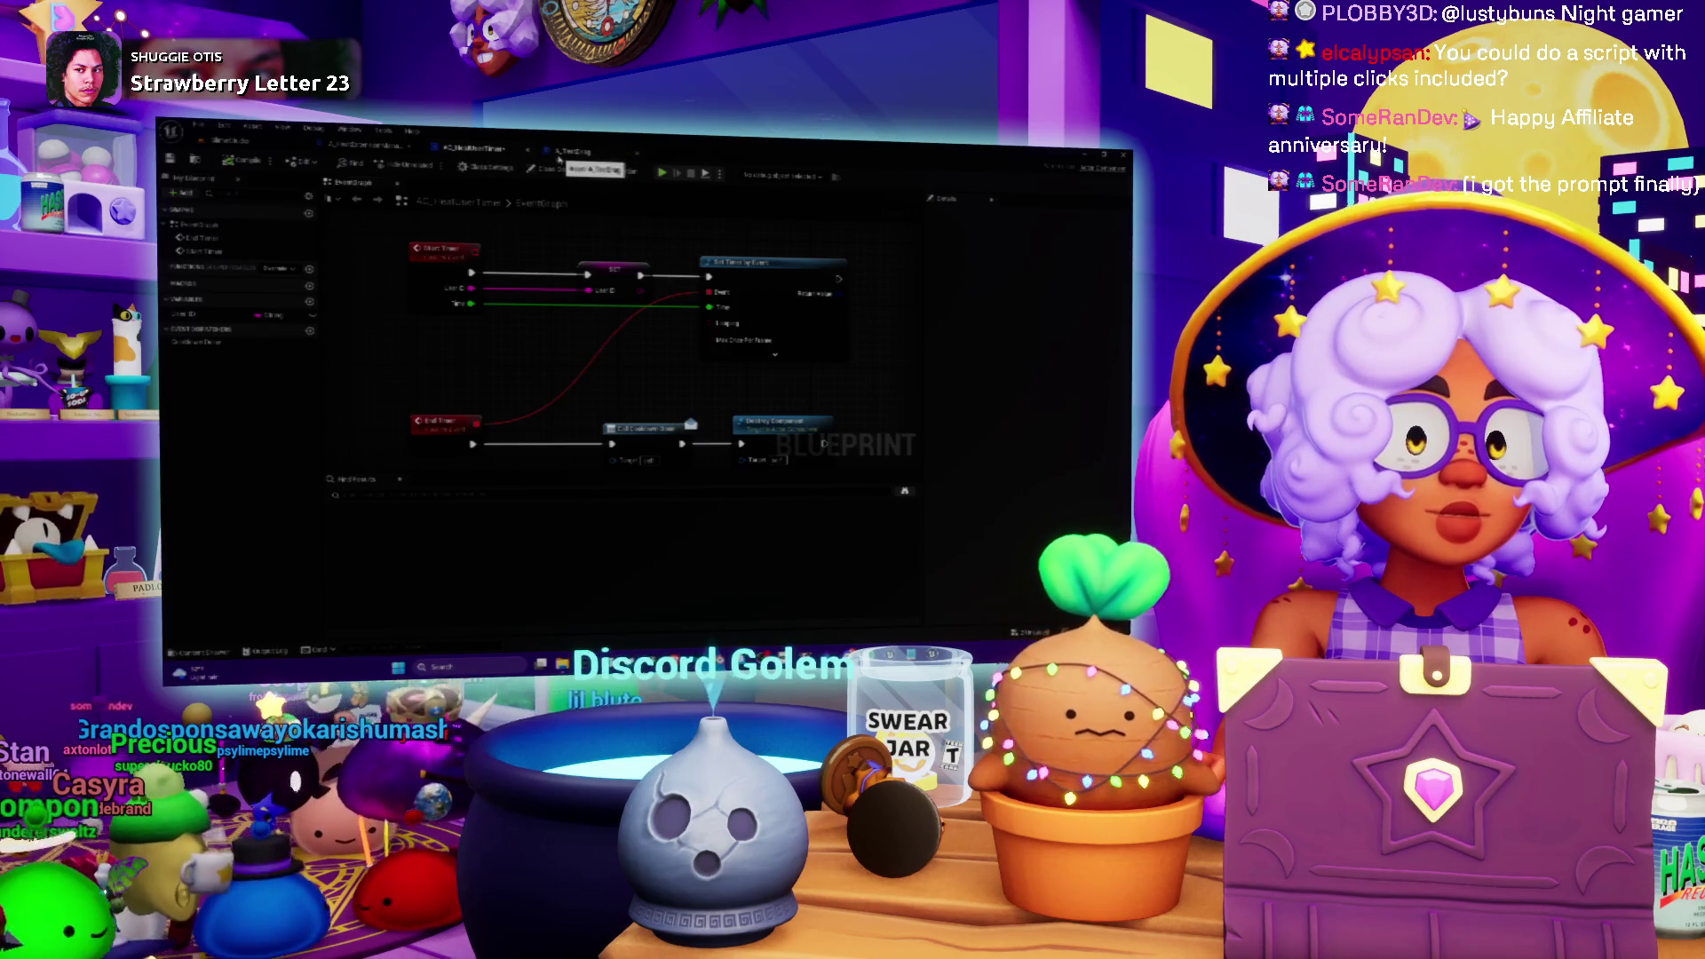
pyautogui.hotkey('ctrl', 'Tab')
pyautogui.moveTo(515, 391)
pyautogui.mouseDown()
pyautogui.moveTo(566, 355)
pyautogui.moveTo(571, 375)
pyautogui.mouseUp()
pyautogui.write('set')
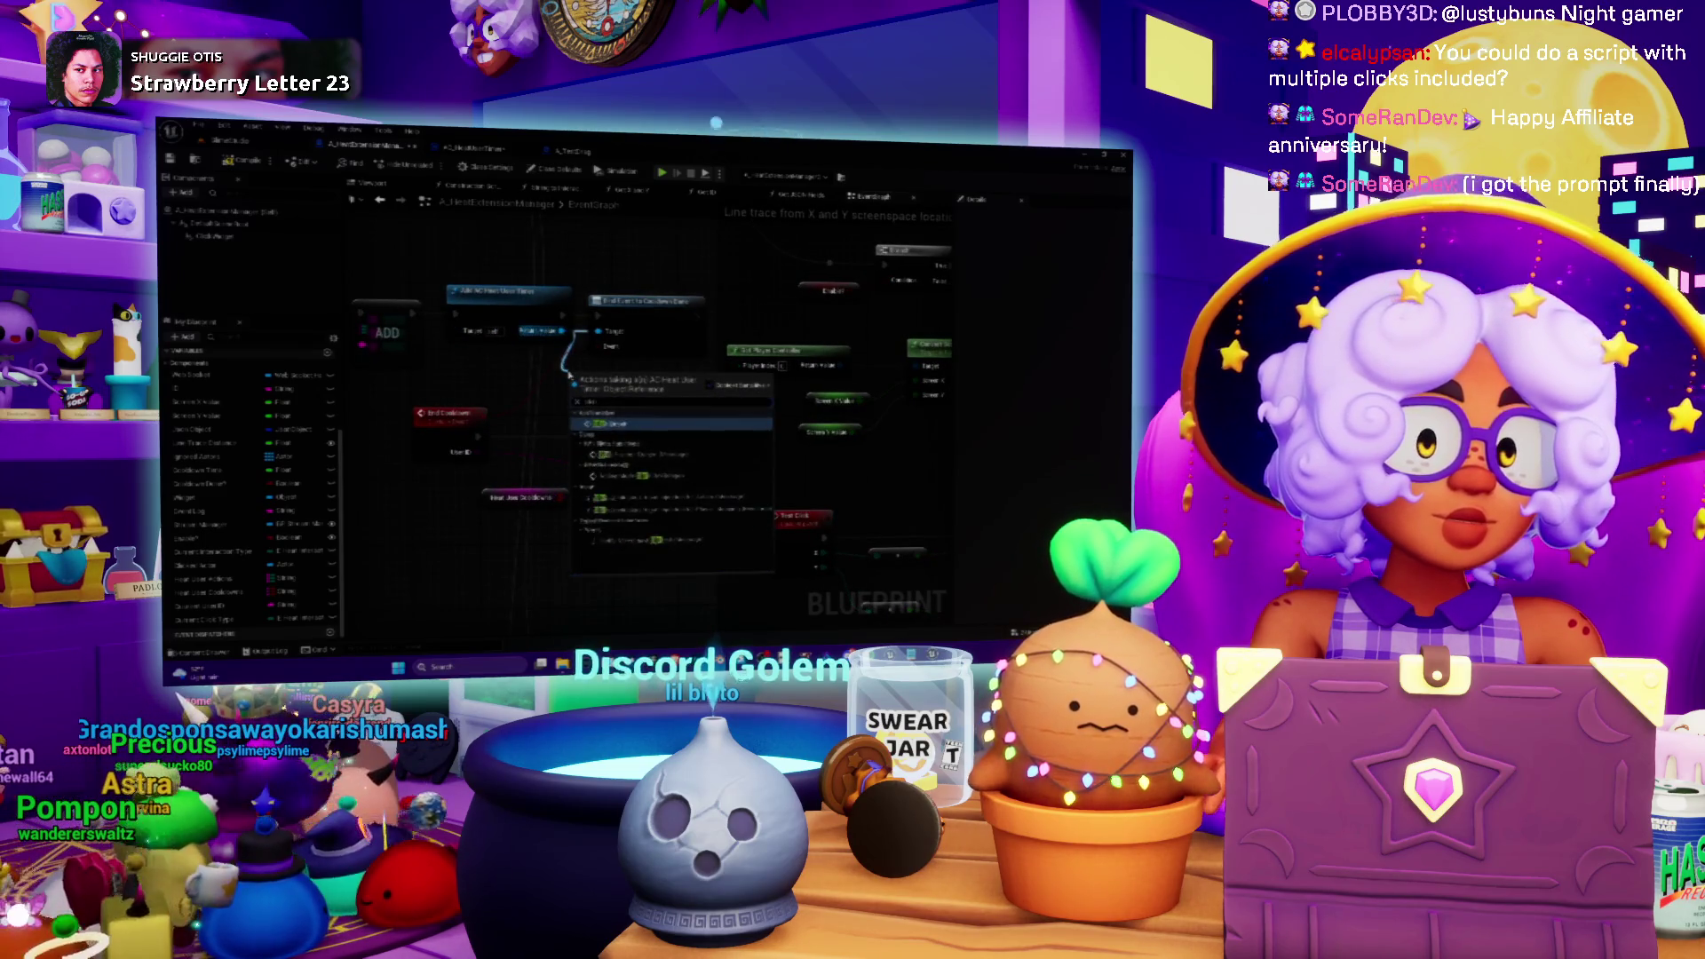
pyautogui.click(621, 425)
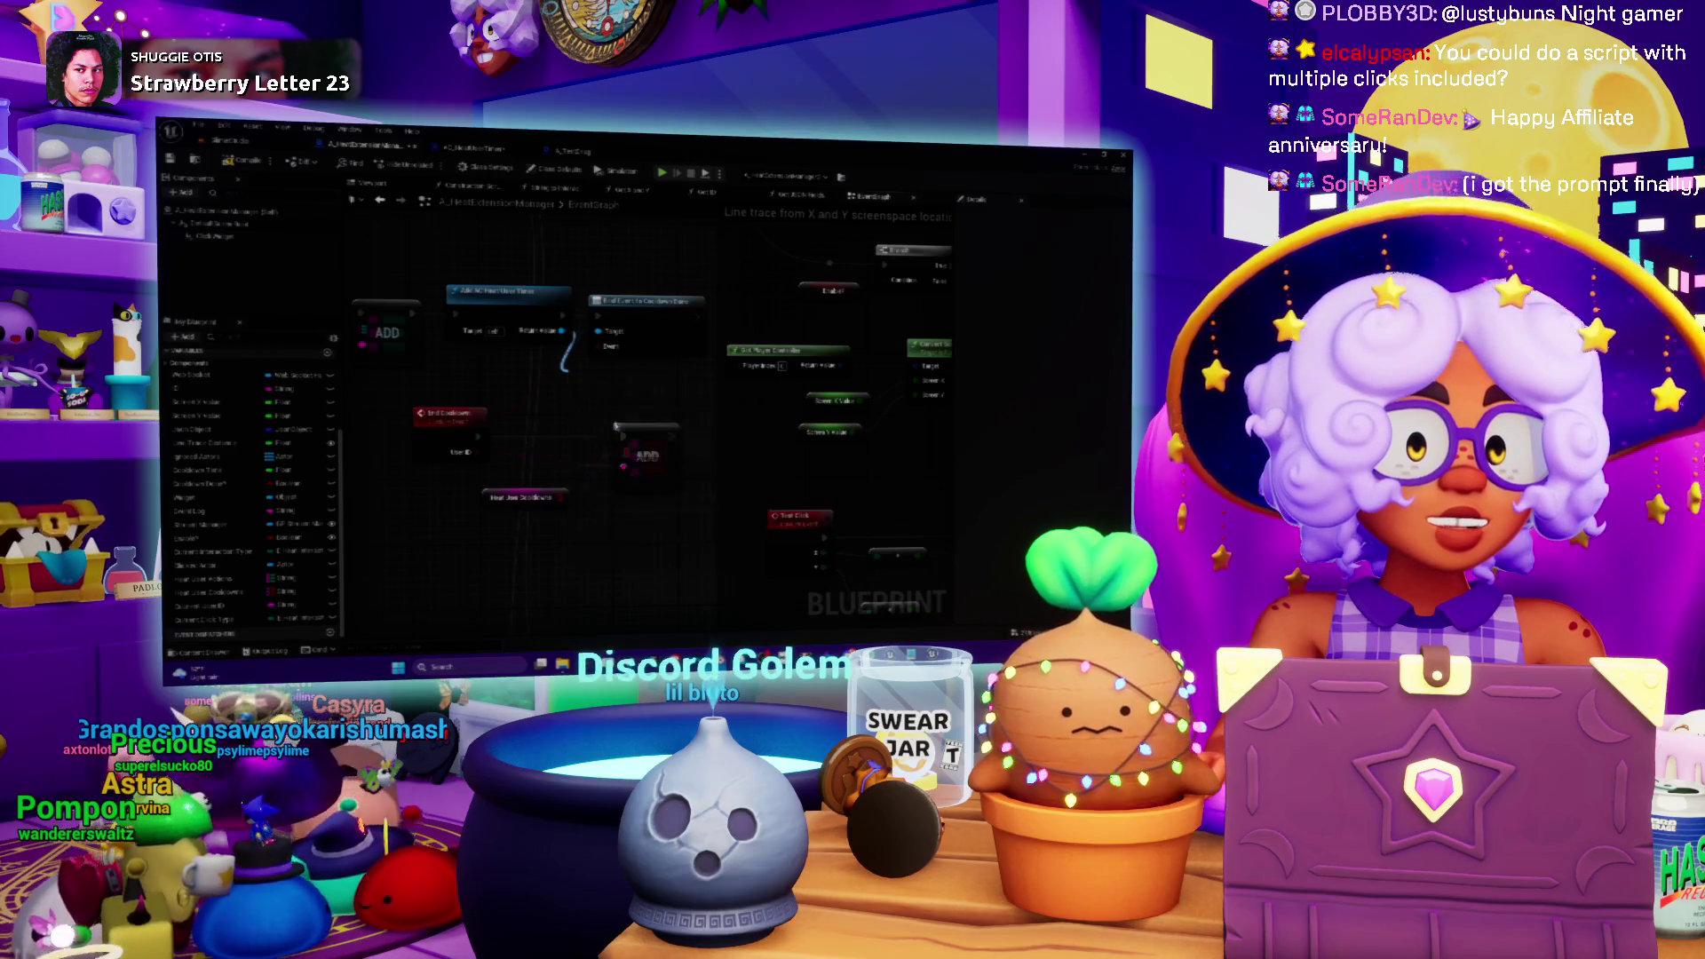
# - Shift the boxed row of nodes to make room for Start Timer
pyautogui.scroll(-2, 584, 393)
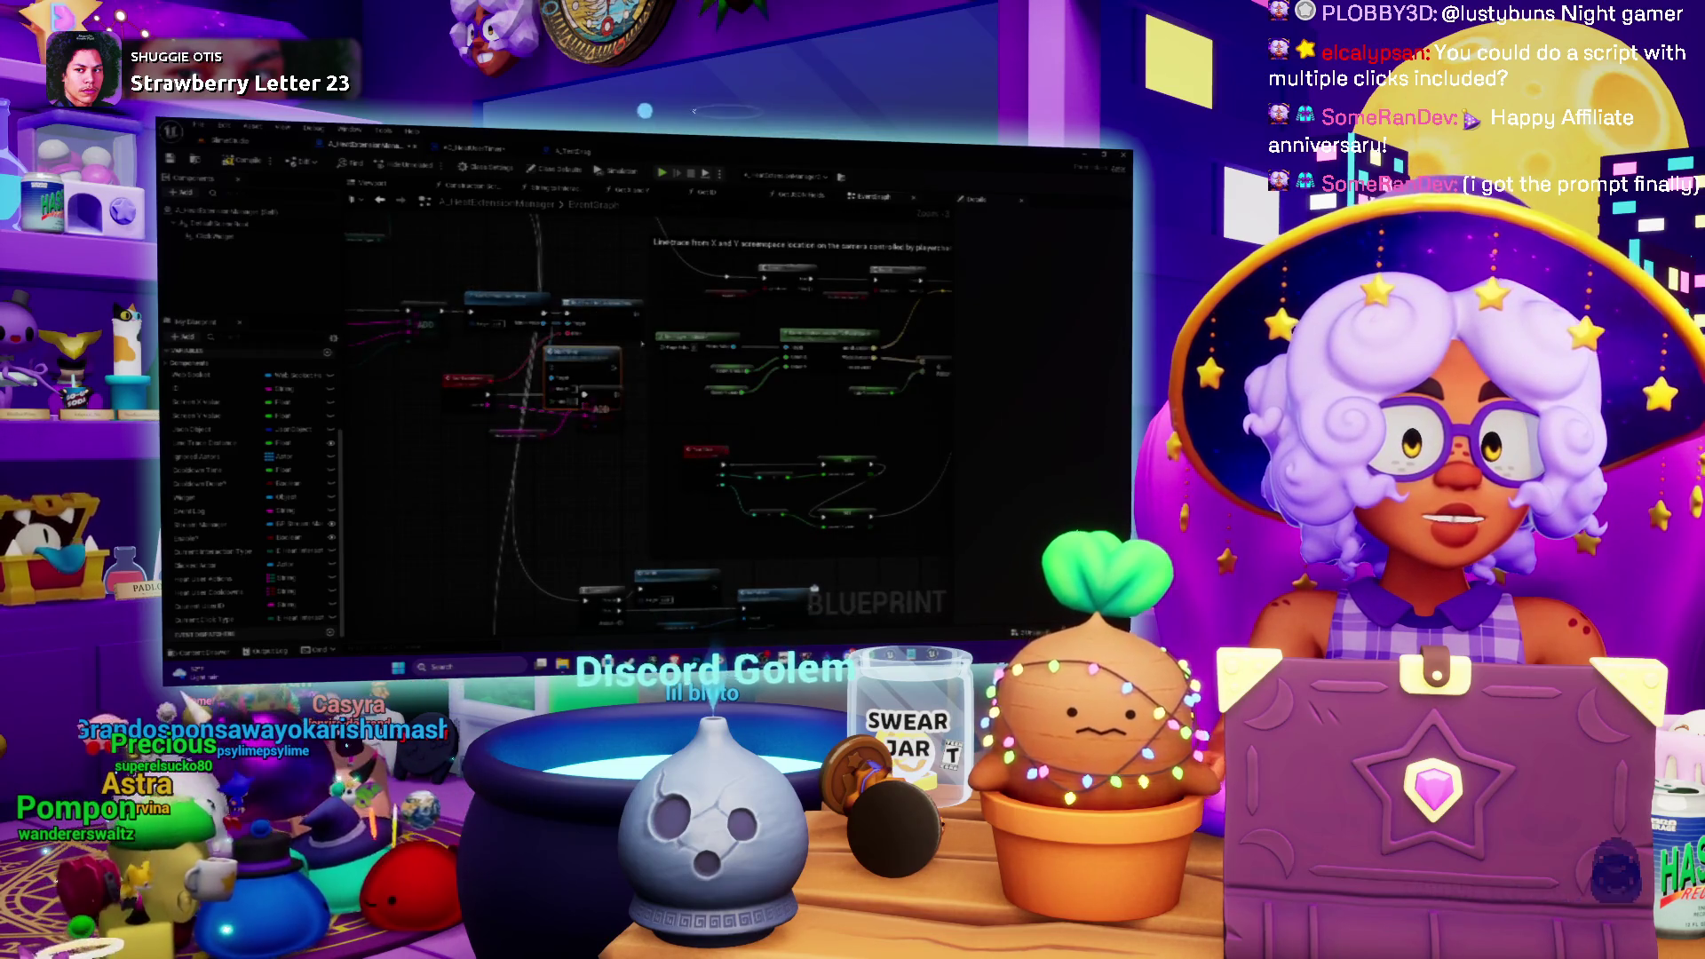
pyautogui.scroll(3, 584, 393)
pyautogui.scroll(-5, 686, 392)
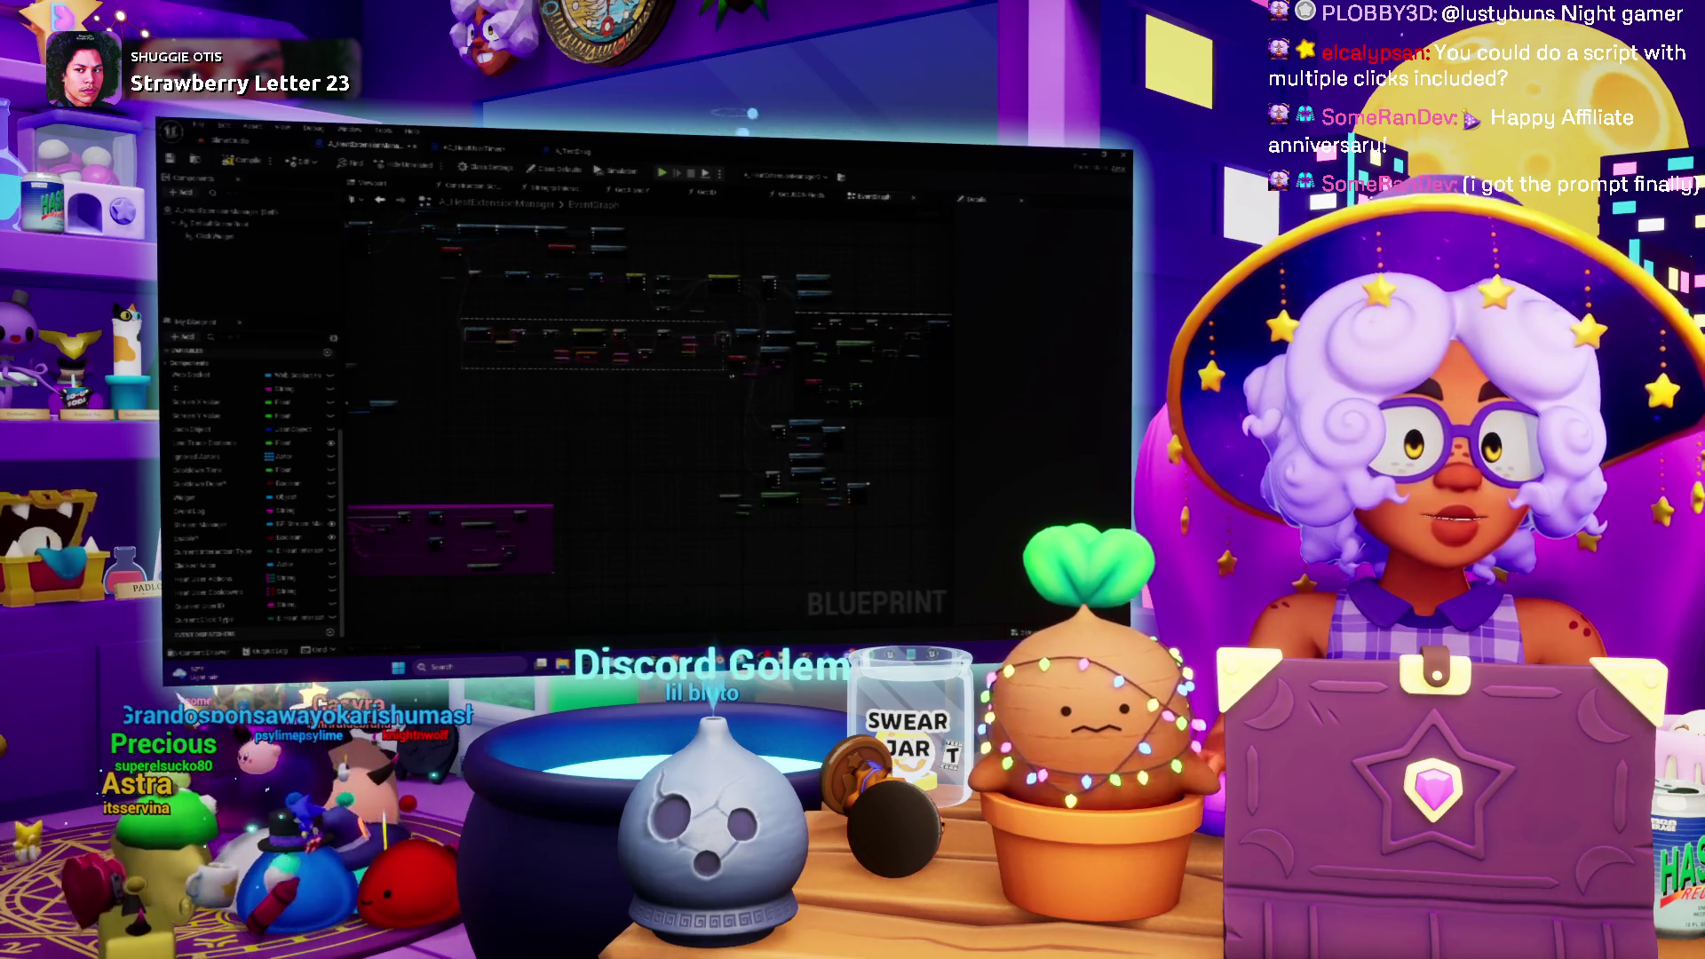
pyautogui.moveTo(775, 360)
pyautogui.mouseDown()
pyautogui.moveTo(819, 354)
pyautogui.moveTo(706, 350)
pyautogui.mouseUp()
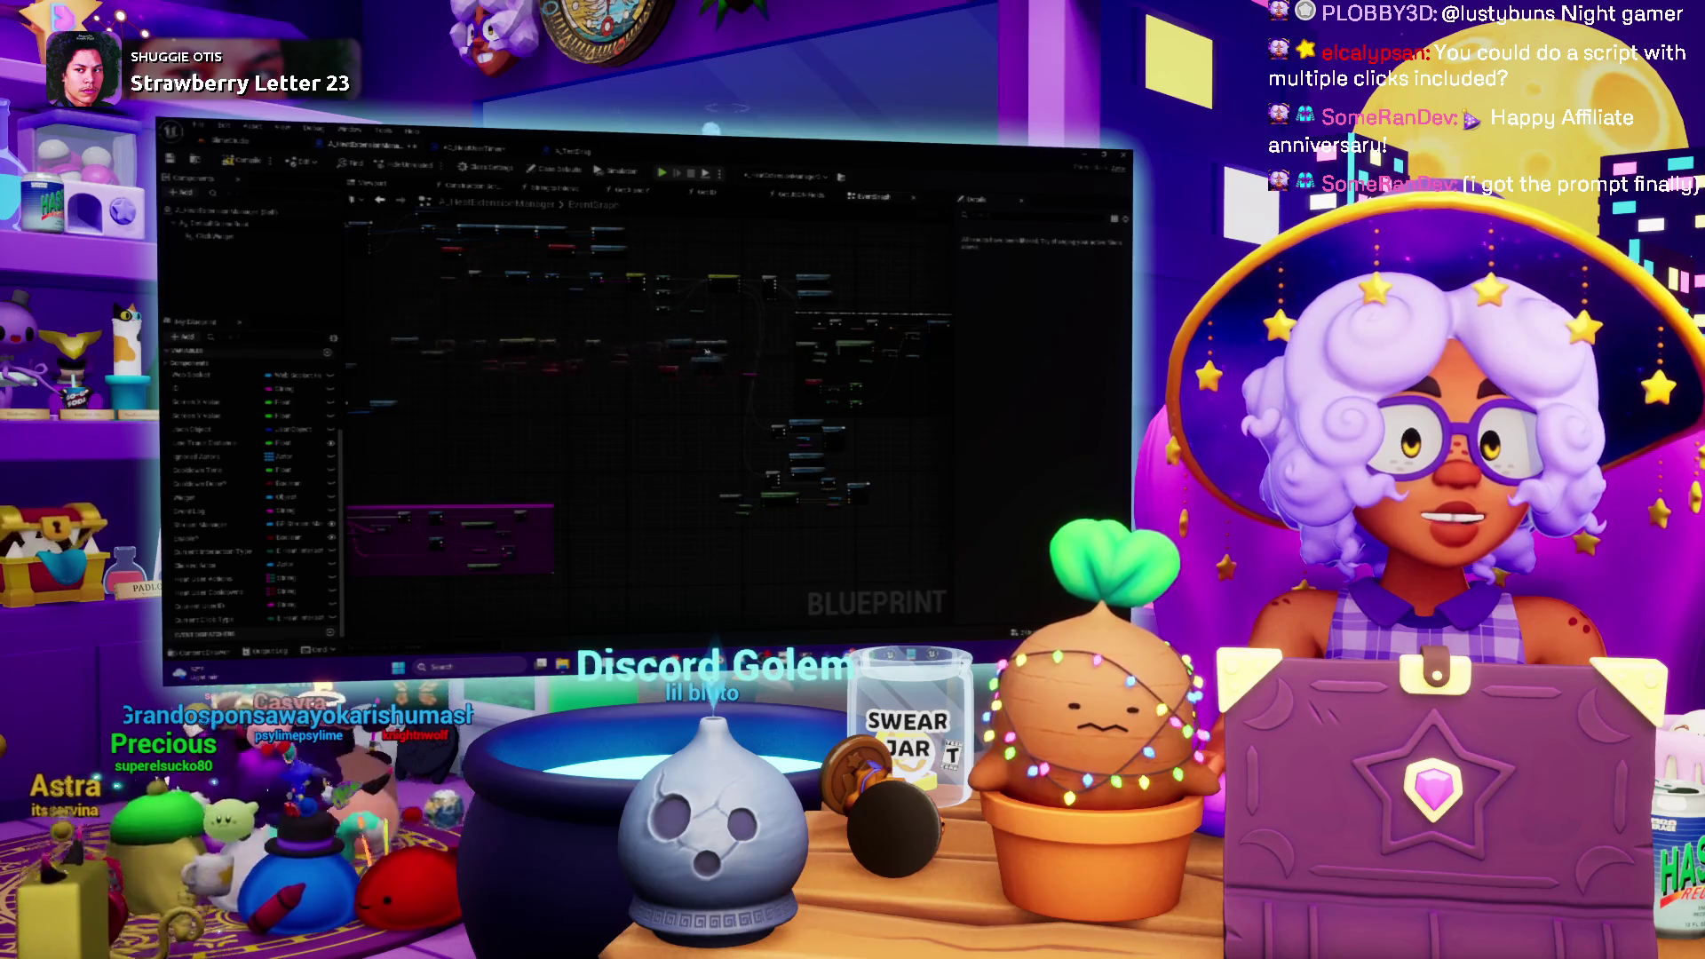
pyautogui.scroll(5, 716, 350)
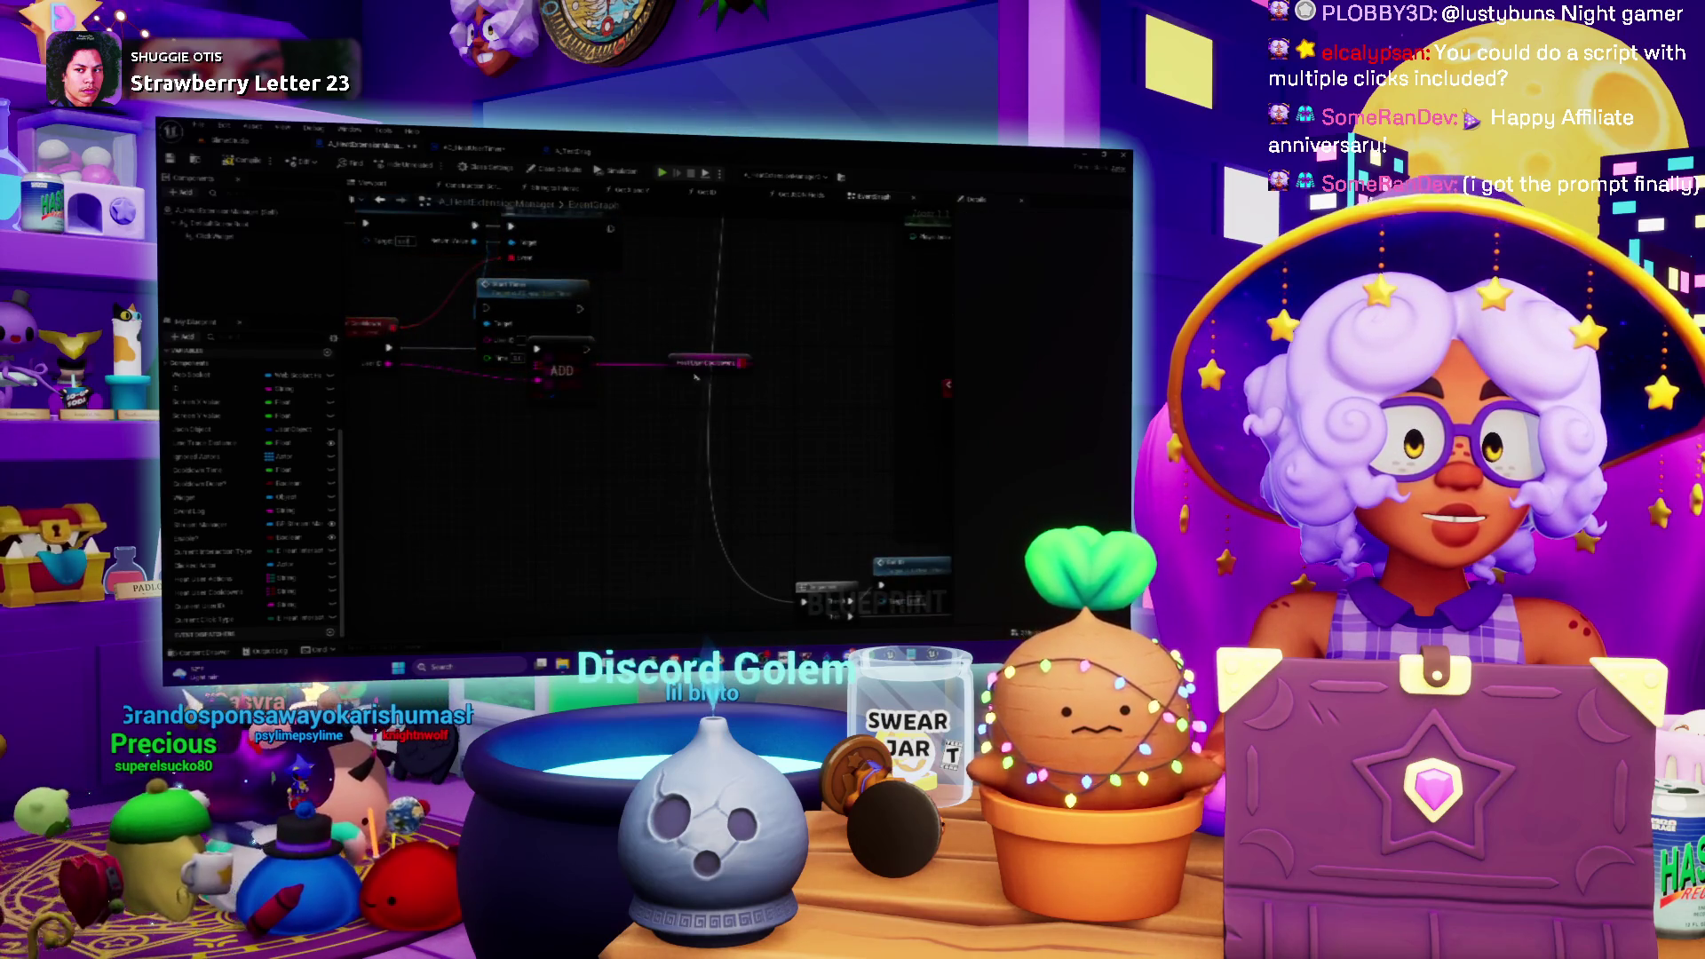
# - Position Start Timer beside the Set node and wire Set's execution into it
pyautogui.scroll(2, 621, 373)
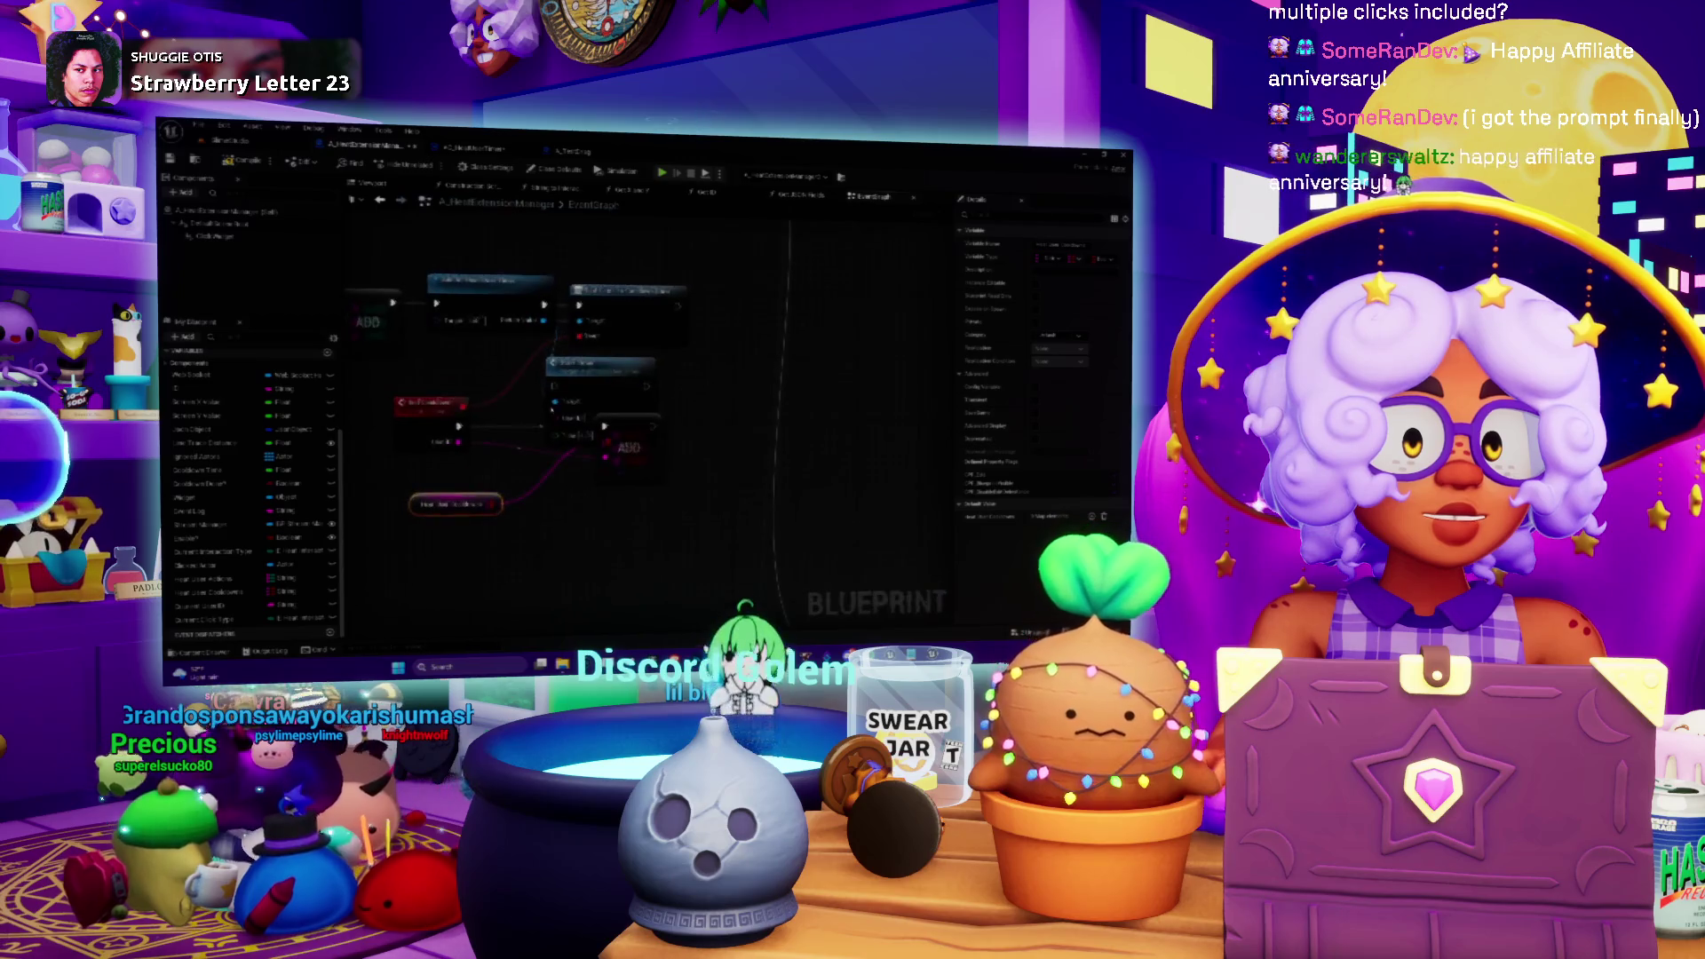
pyautogui.moveTo(755, 364); pyautogui.dragTo(779, 293)
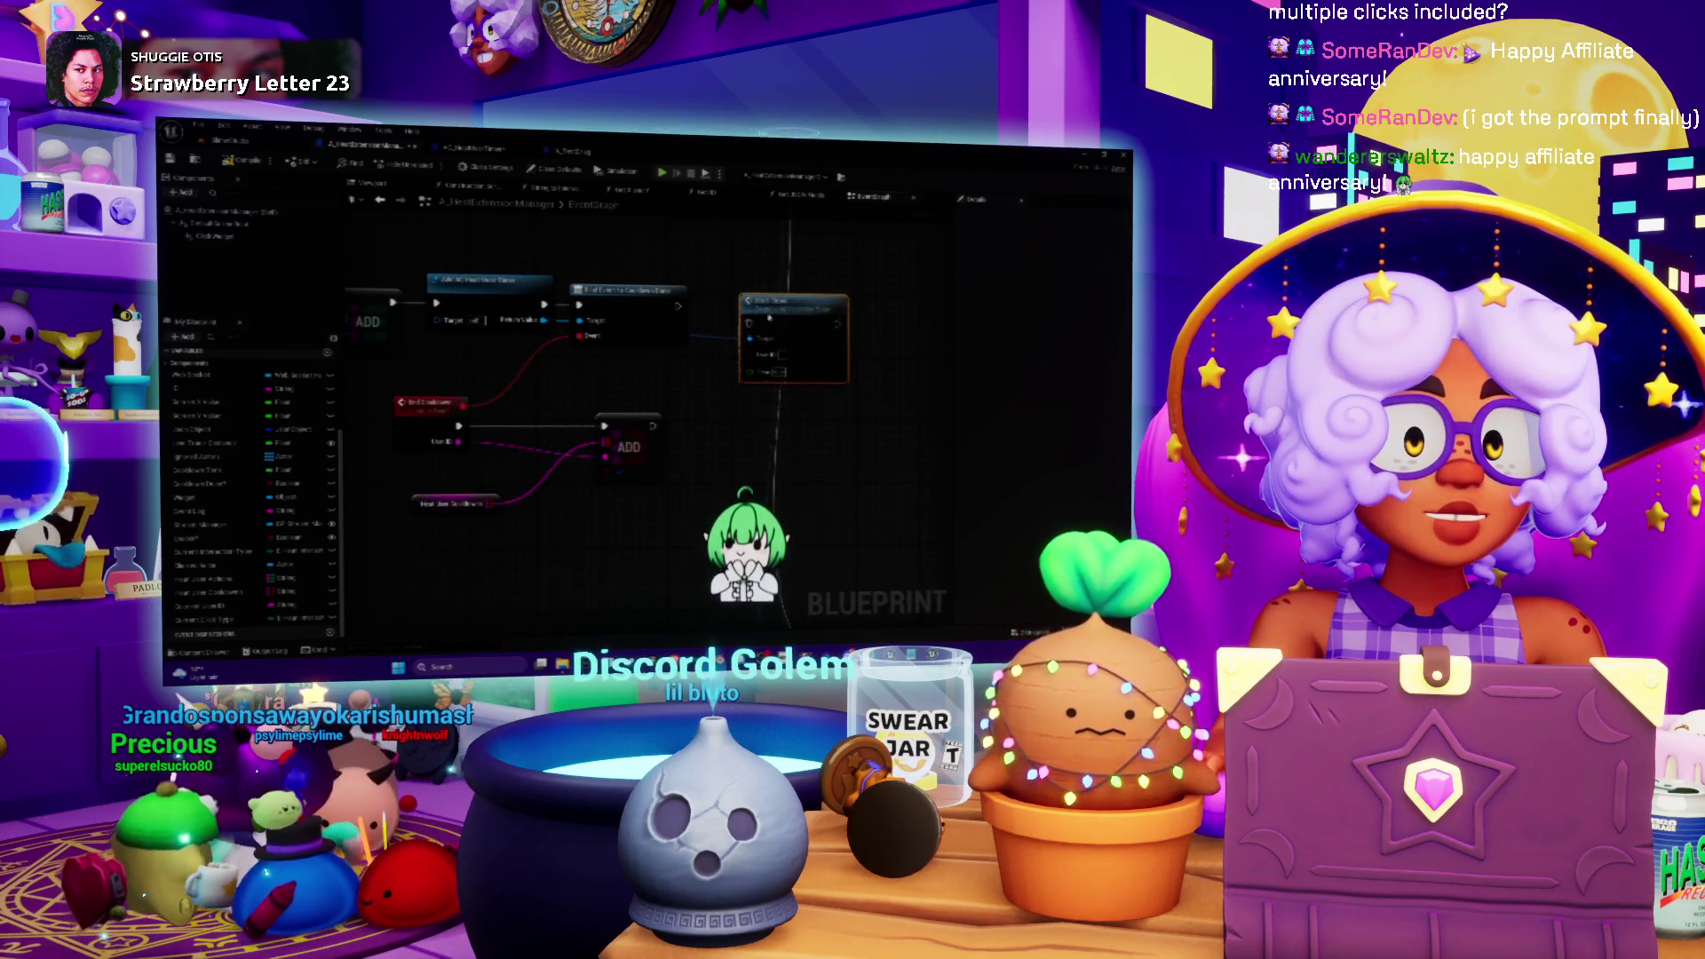
pyautogui.moveTo(675, 306)
pyautogui.mouseDown()
pyautogui.moveTo(727, 319)
pyautogui.moveTo(773, 291)
pyautogui.moveTo(668, 266)
pyautogui.moveTo(786, 292)
pyautogui.mouseUp()
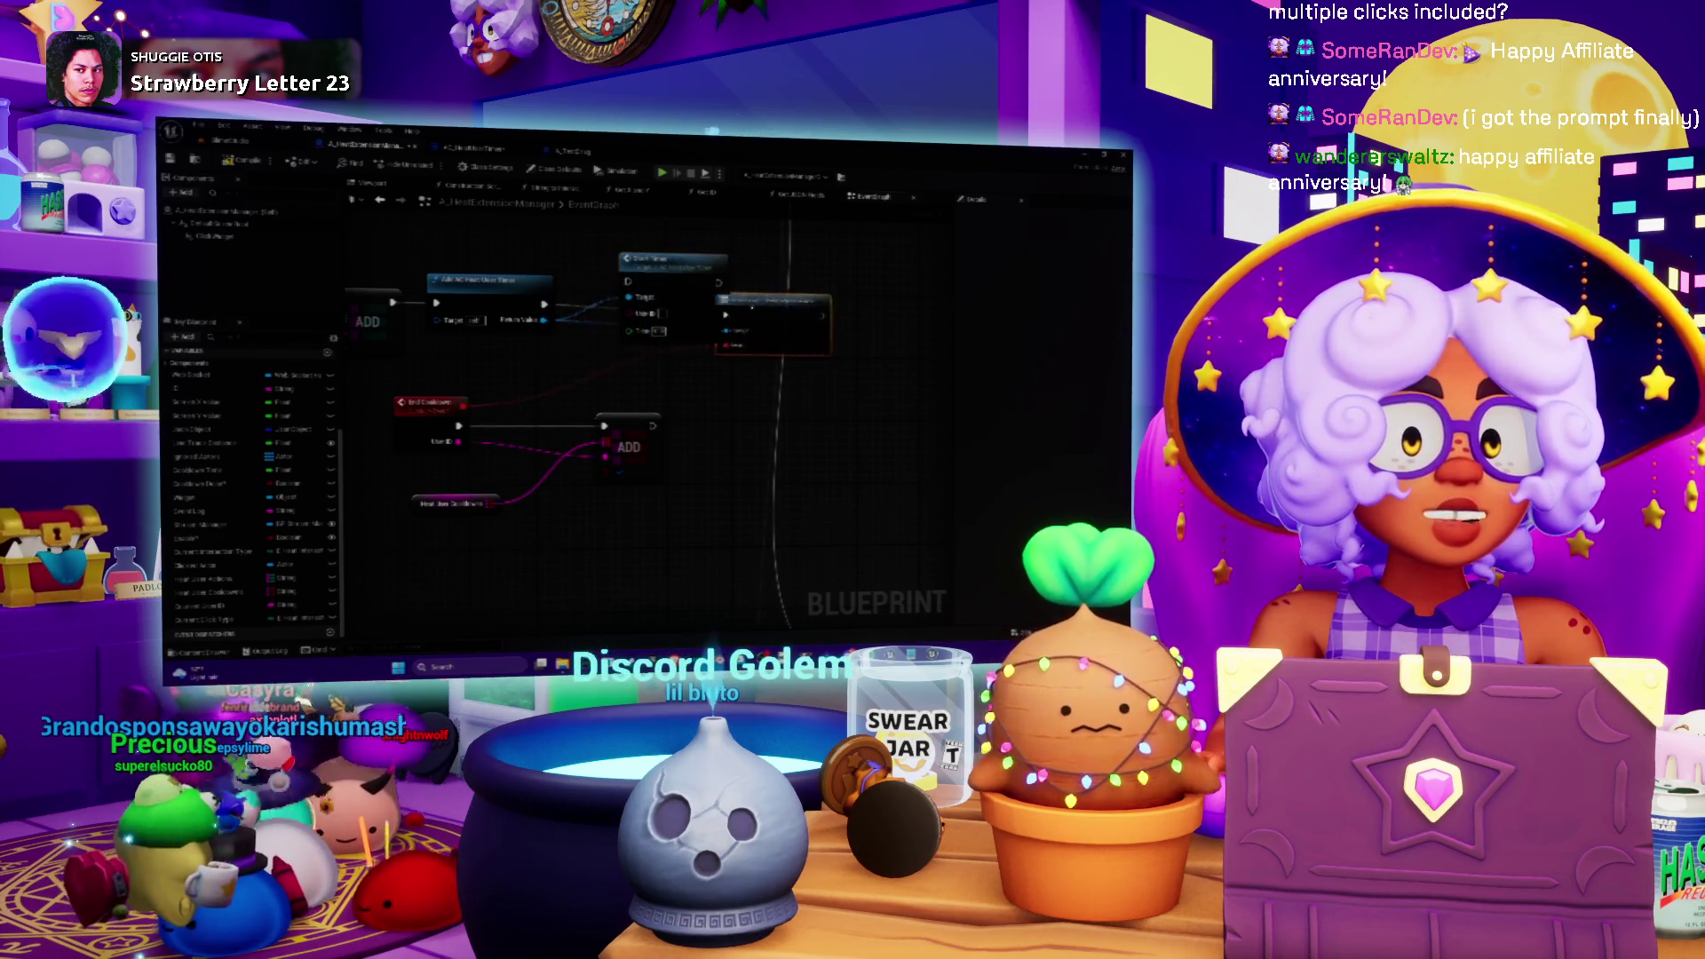
pyautogui.moveTo(674, 260)
pyautogui.mouseDown()
pyautogui.moveTo(640, 274)
pyautogui.moveTo(702, 312)
pyautogui.moveTo(736, 309)
pyautogui.mouseUp()
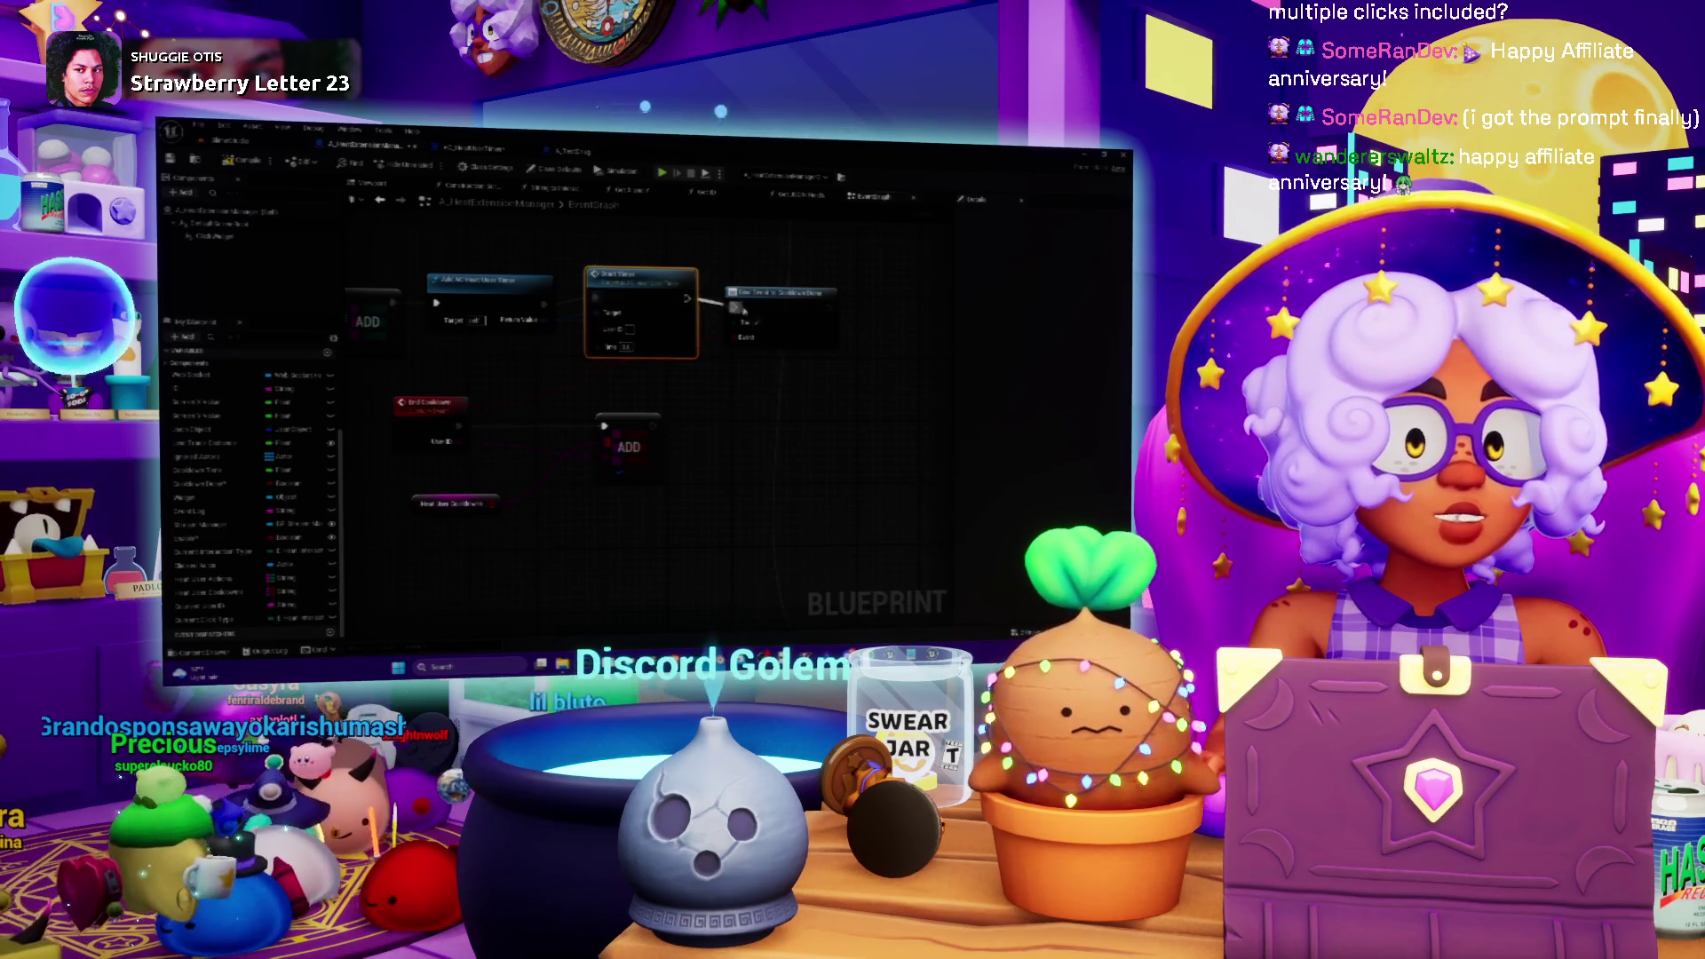
# - Add a Cursor User ID getter and wire it into Start Timer
pyautogui.moveTo(506, 355)
pyautogui.mouseDown()
pyautogui.moveTo(793, 340)
pyautogui.moveTo(619, 357)
pyautogui.mouseUp()
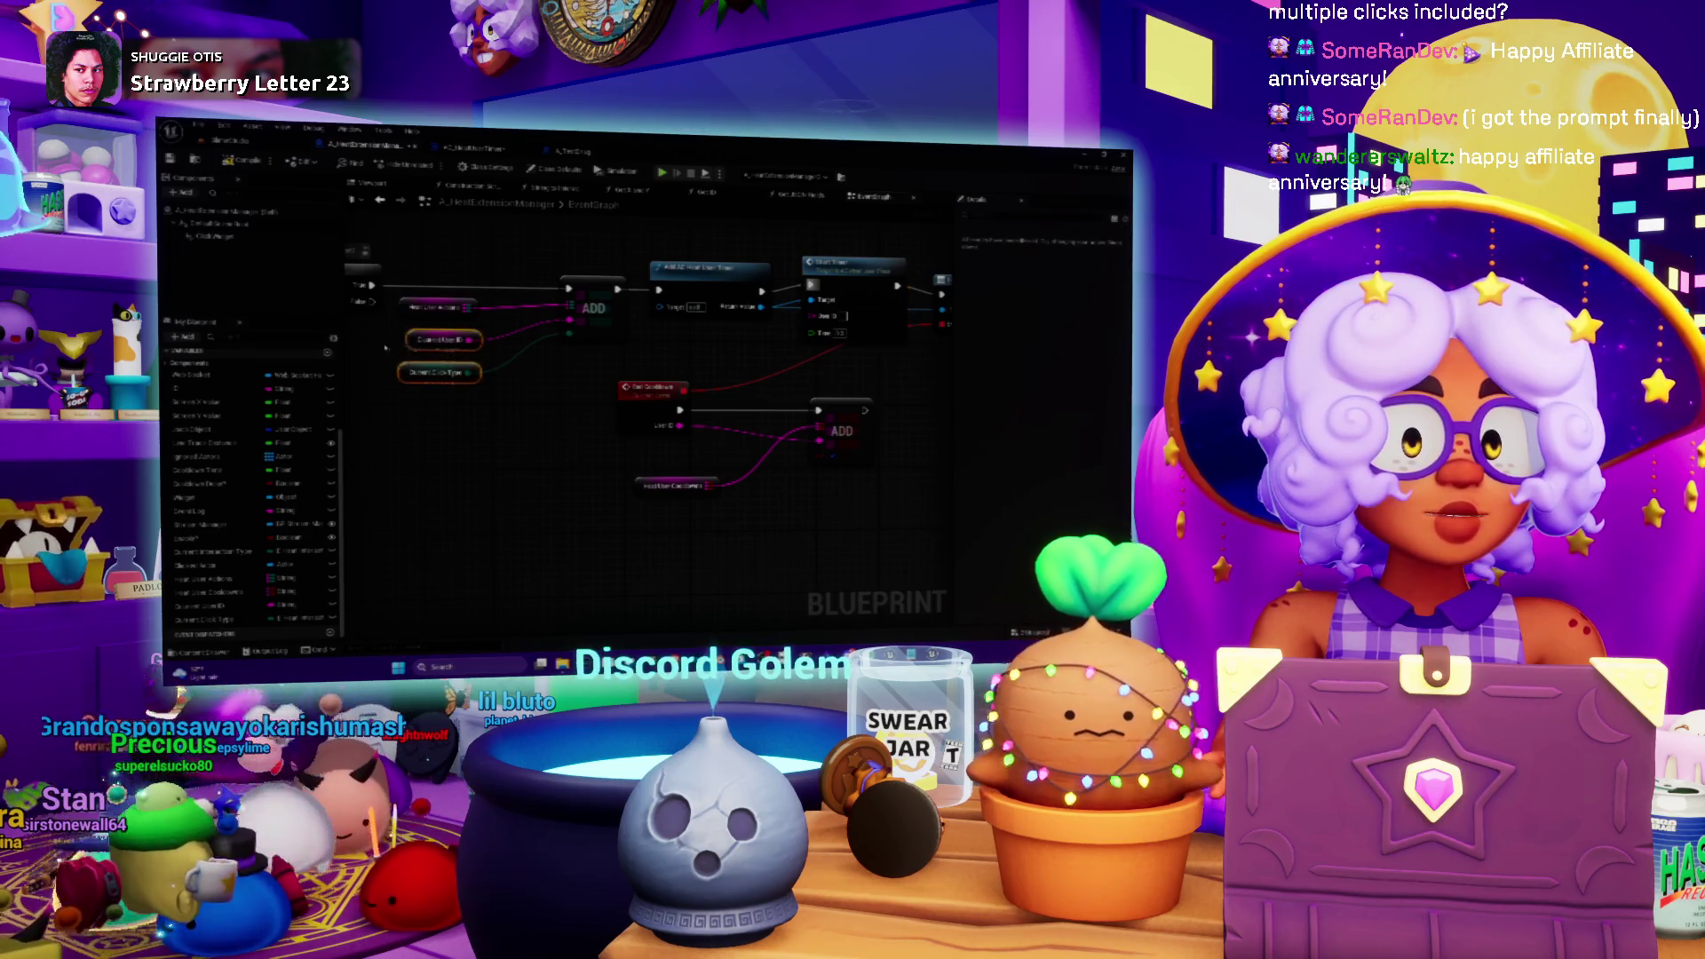
pyautogui.moveTo(432, 349); pyautogui.dragTo(399, 375)
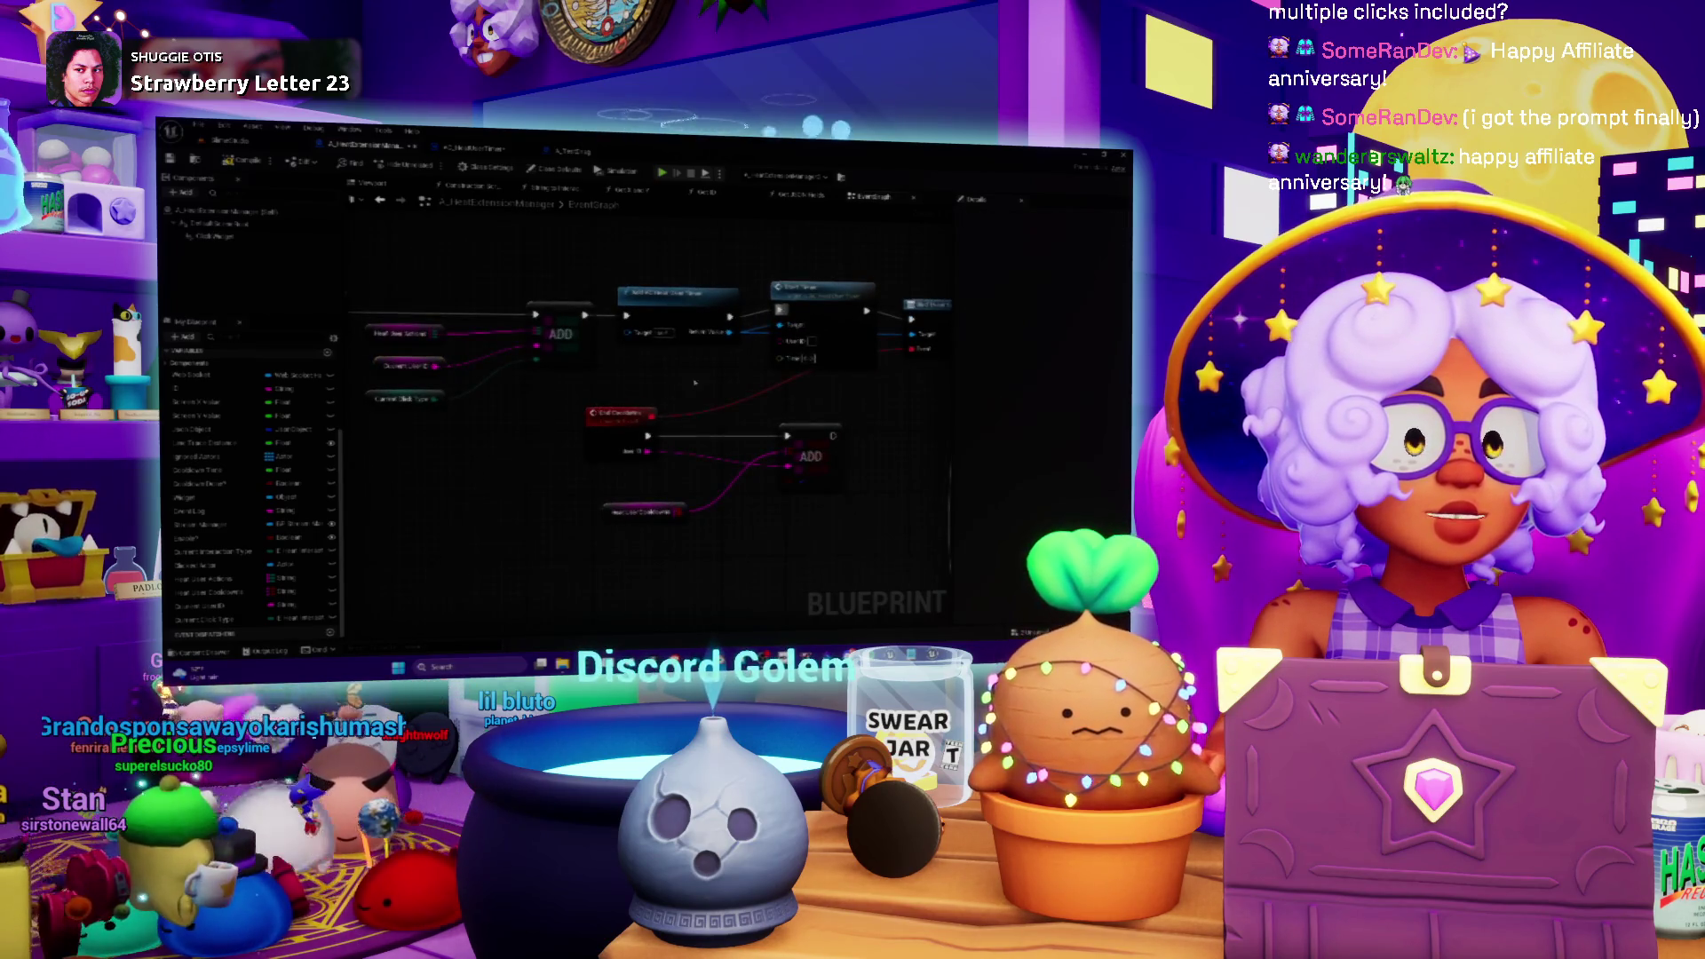
pyautogui.click(721, 387)
pyautogui.moveTo(739, 384); pyautogui.dragTo(780, 340)
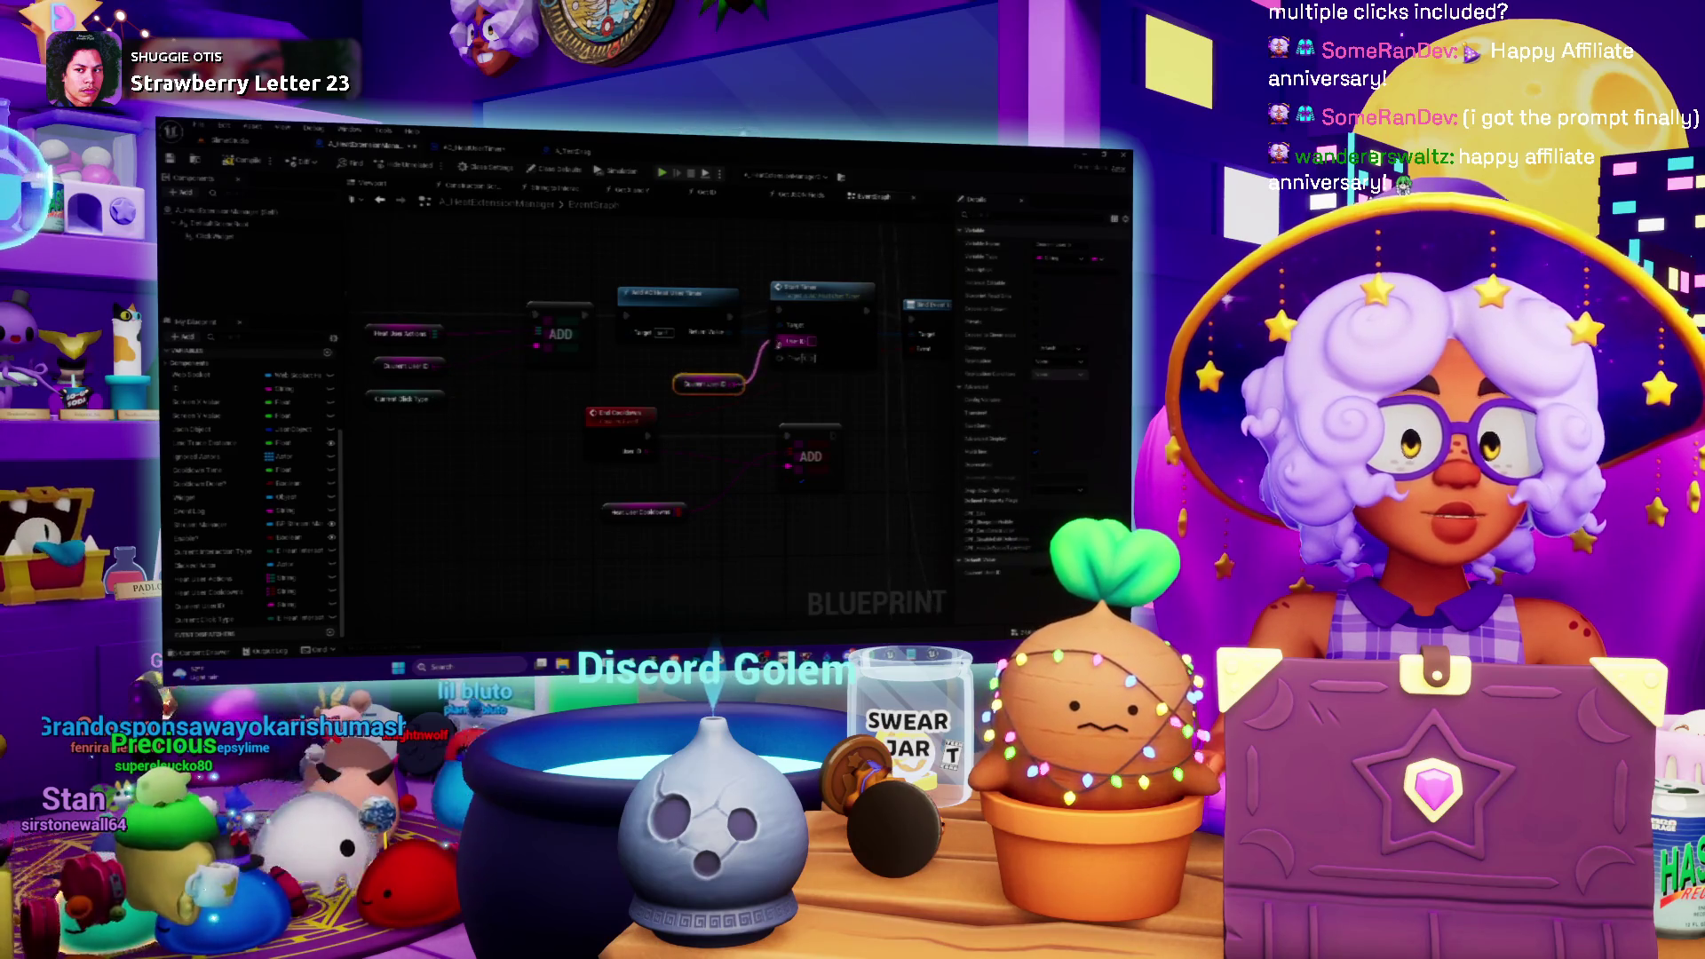
# - Place a Cooldown Time getter in the graph next to Start Timer
pyautogui.moveTo(211, 581); pyautogui.dragTo(211, 586)
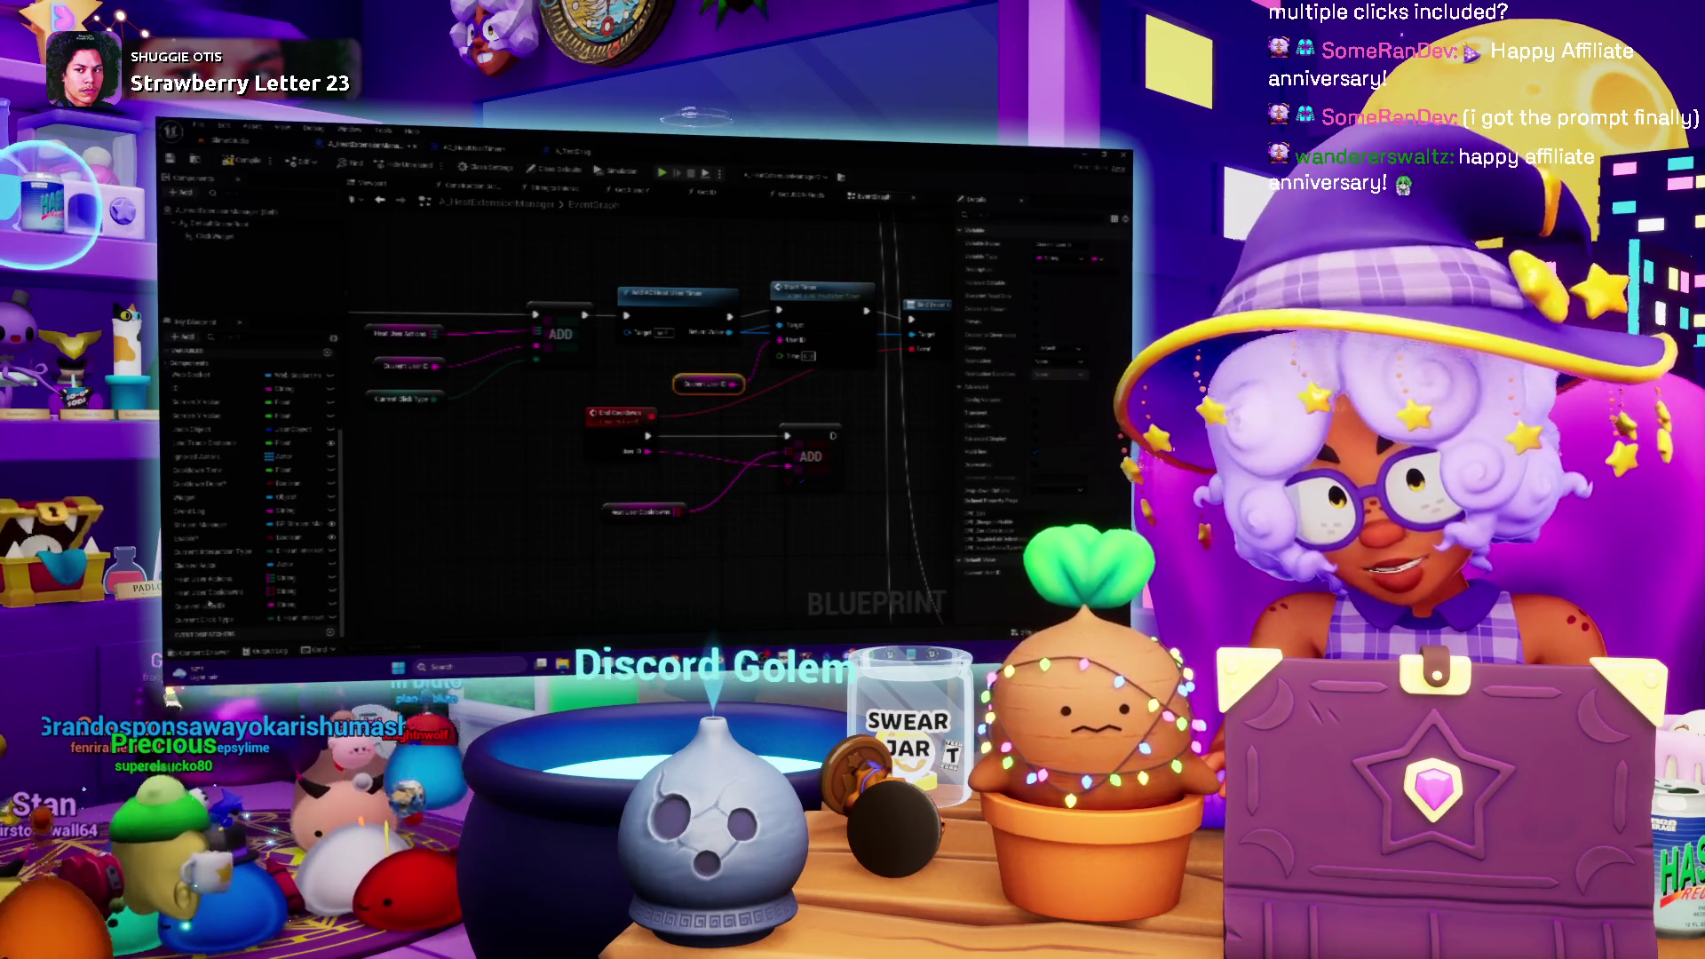
pyautogui.click(211, 521)
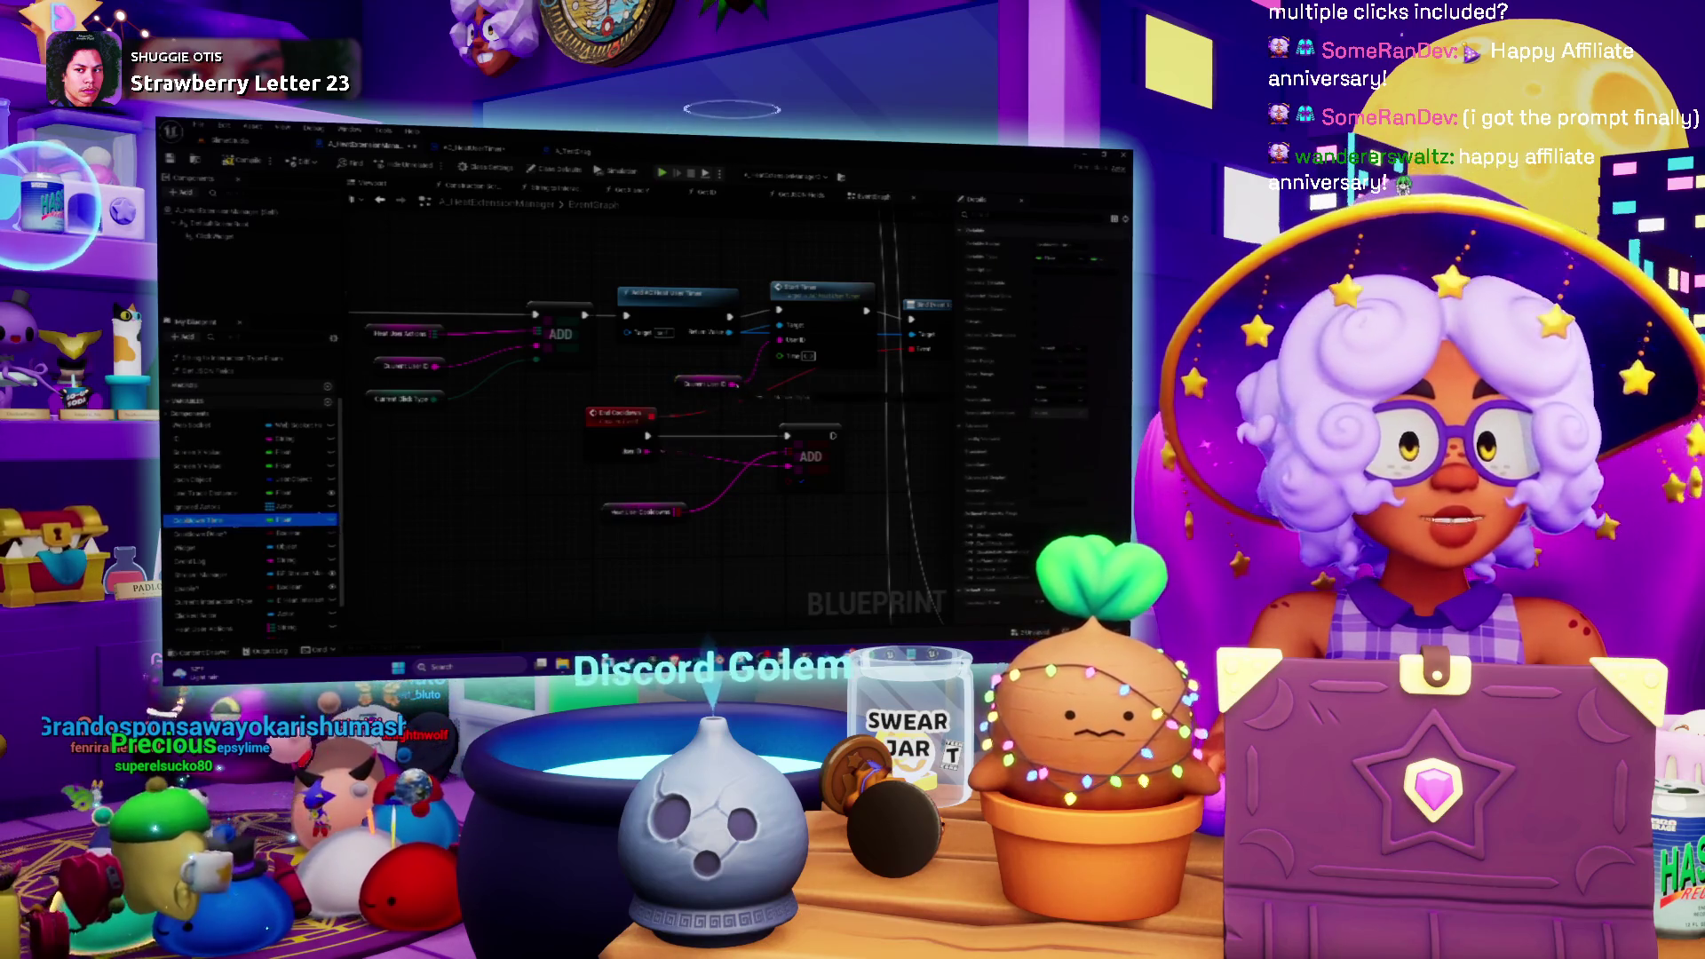
pyautogui.moveTo(782, 360)
pyautogui.mouseDown()
pyautogui.moveTo(676, 416)
pyautogui.moveTo(751, 419)
pyautogui.moveTo(703, 391)
pyautogui.mouseUp()
pyautogui.moveTo(834, 393)
pyautogui.mouseDown()
pyautogui.moveTo(701, 367)
pyautogui.moveTo(659, 422)
pyautogui.moveTo(794, 381)
pyautogui.mouseUp()
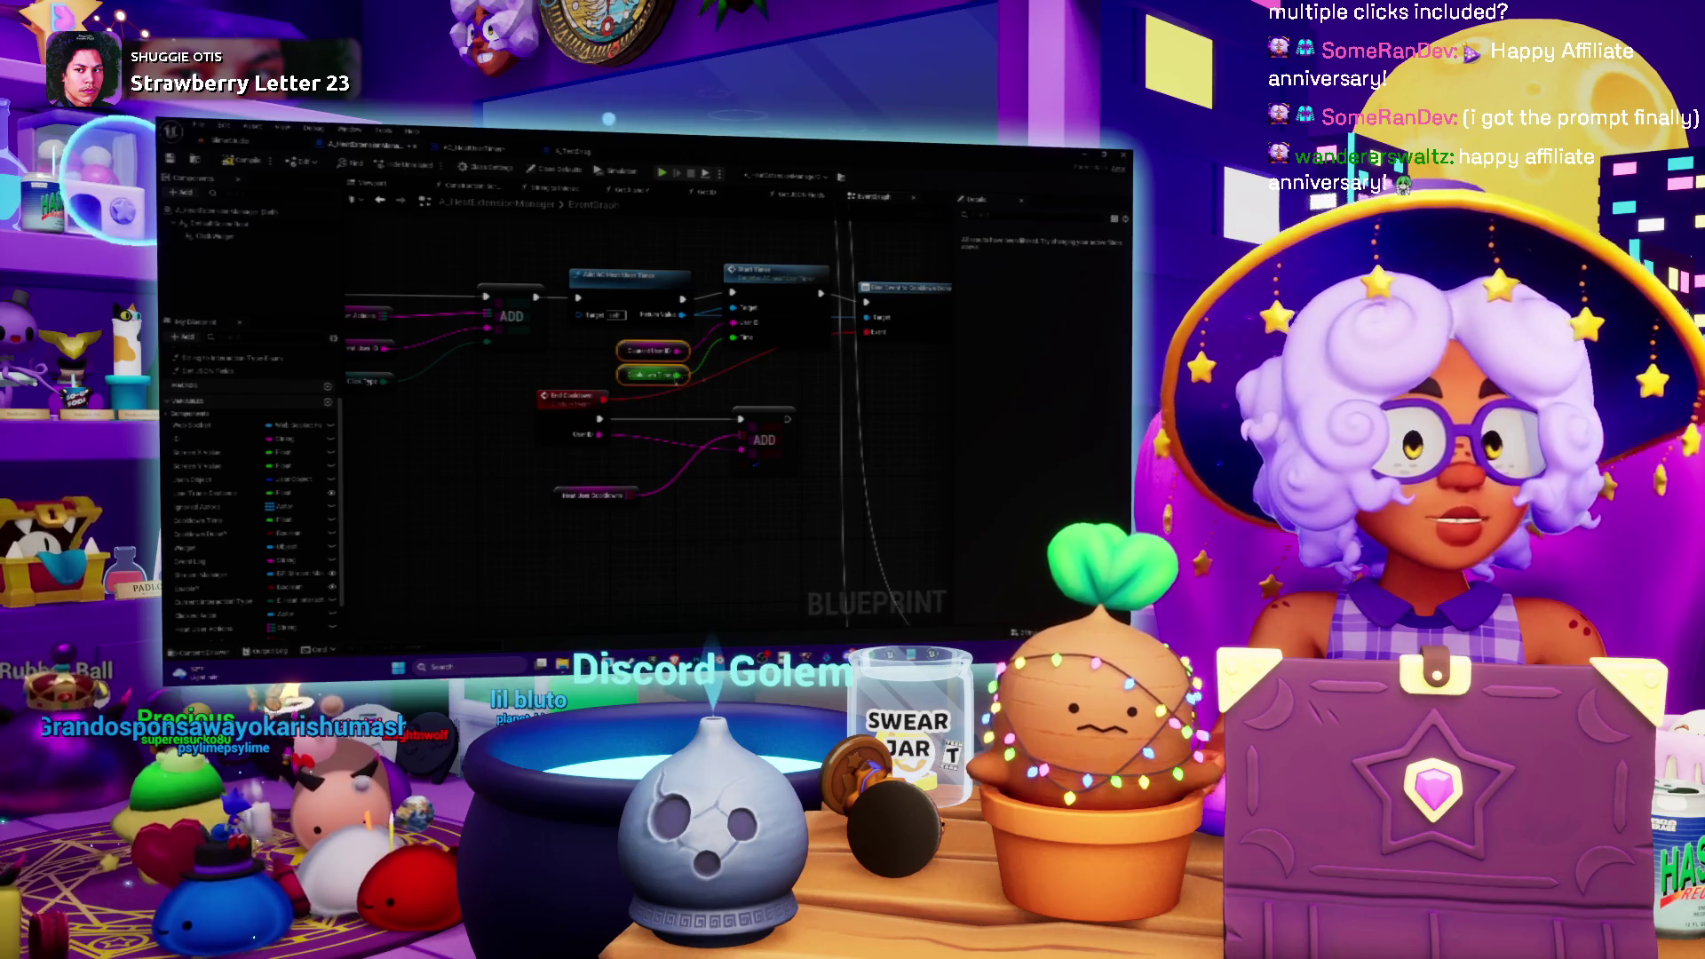
# - Review the FIND node area and Cooldown Time getter, then show the level editor
pyautogui.scroll(-6, 697, 399)
pyautogui.scroll(5, 552, 424)
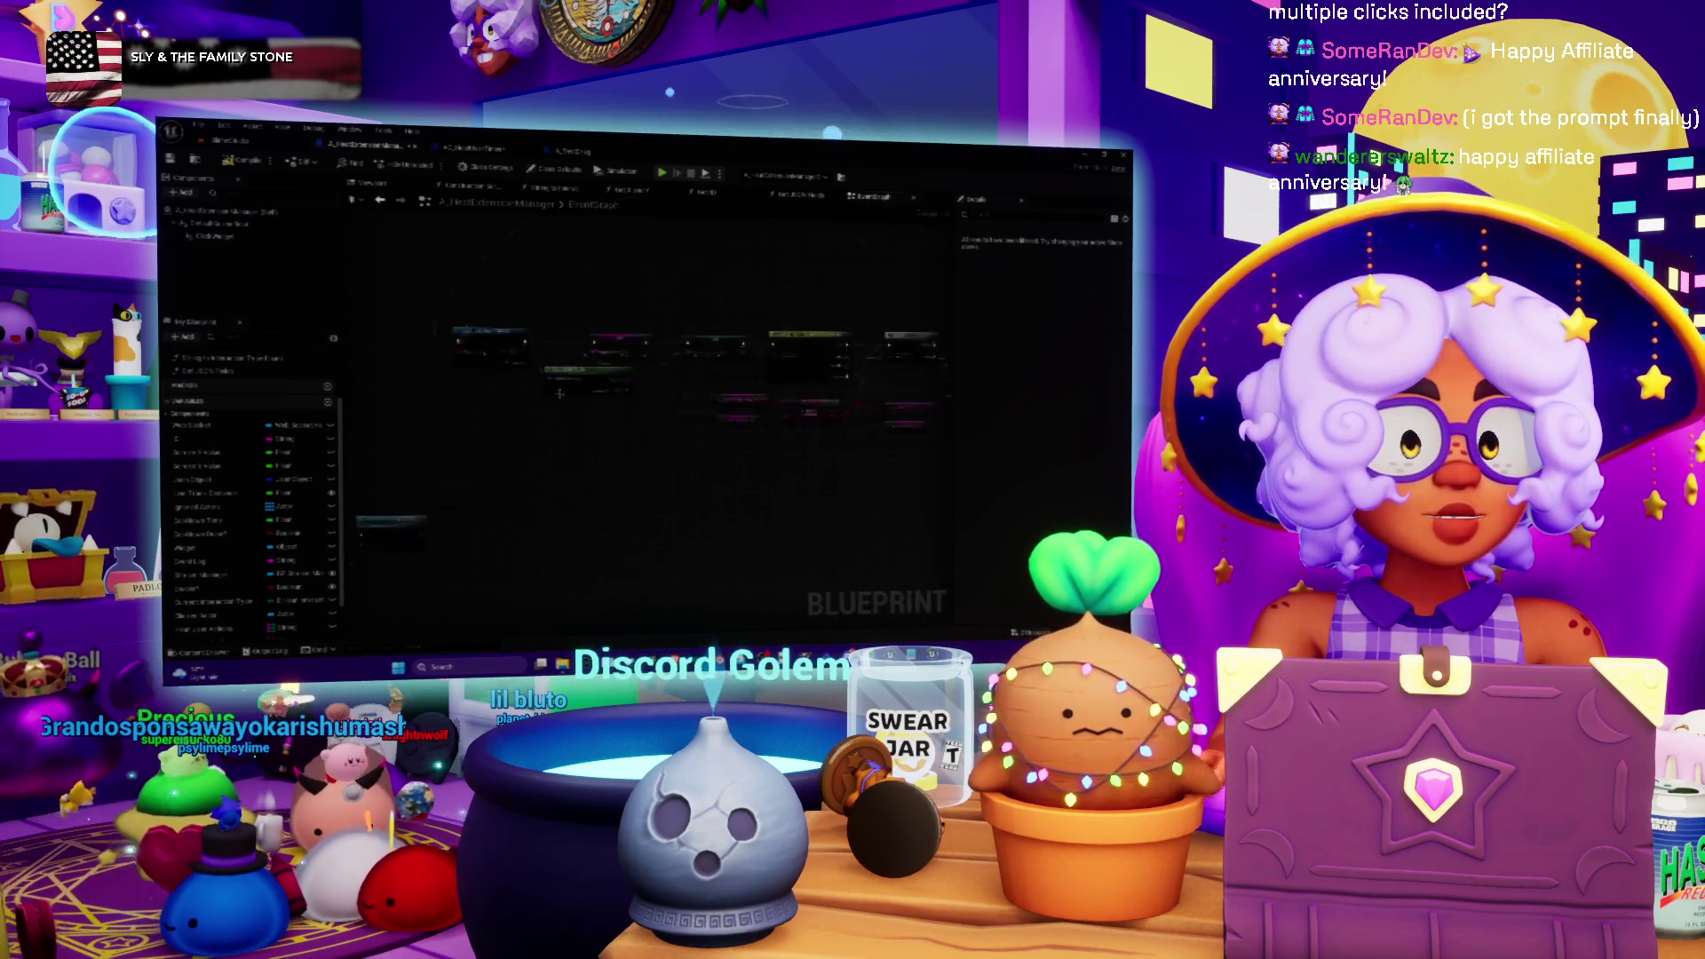
pyautogui.moveTo(551, 425)
pyautogui.mouseDown()
pyautogui.moveTo(465, 417)
pyautogui.moveTo(710, 362)
pyautogui.mouseUp()
pyautogui.scroll(1, 548, 421)
pyautogui.scroll(1, 548, 421)
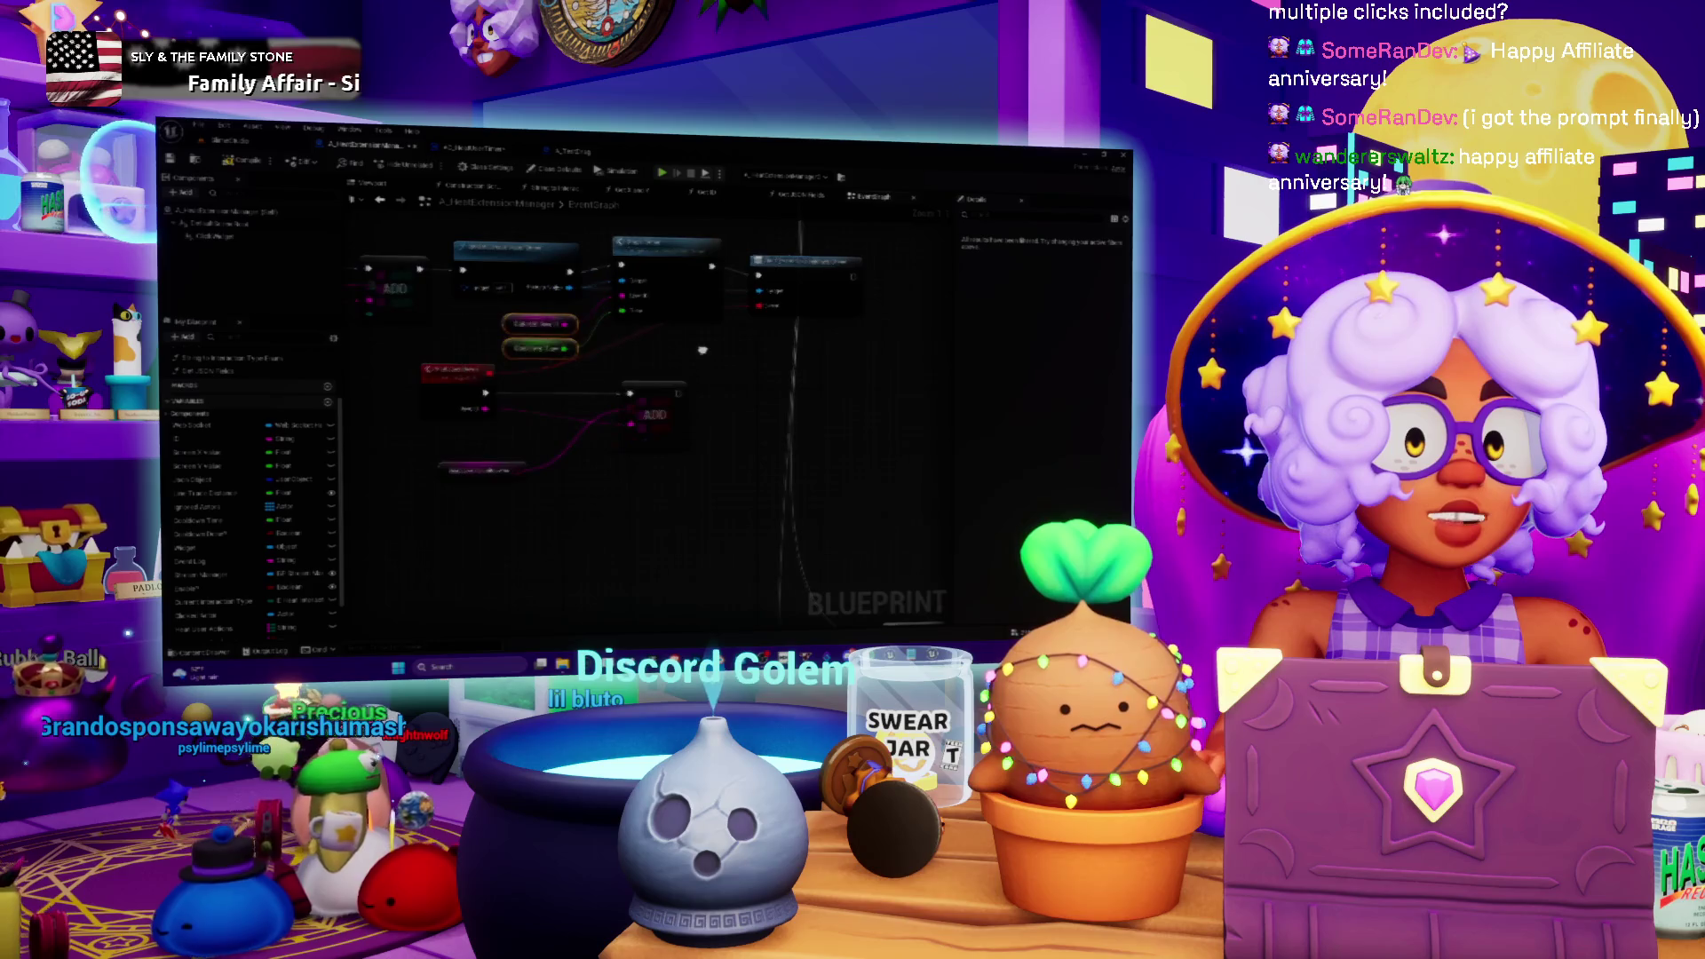
pyautogui.click(539, 348)
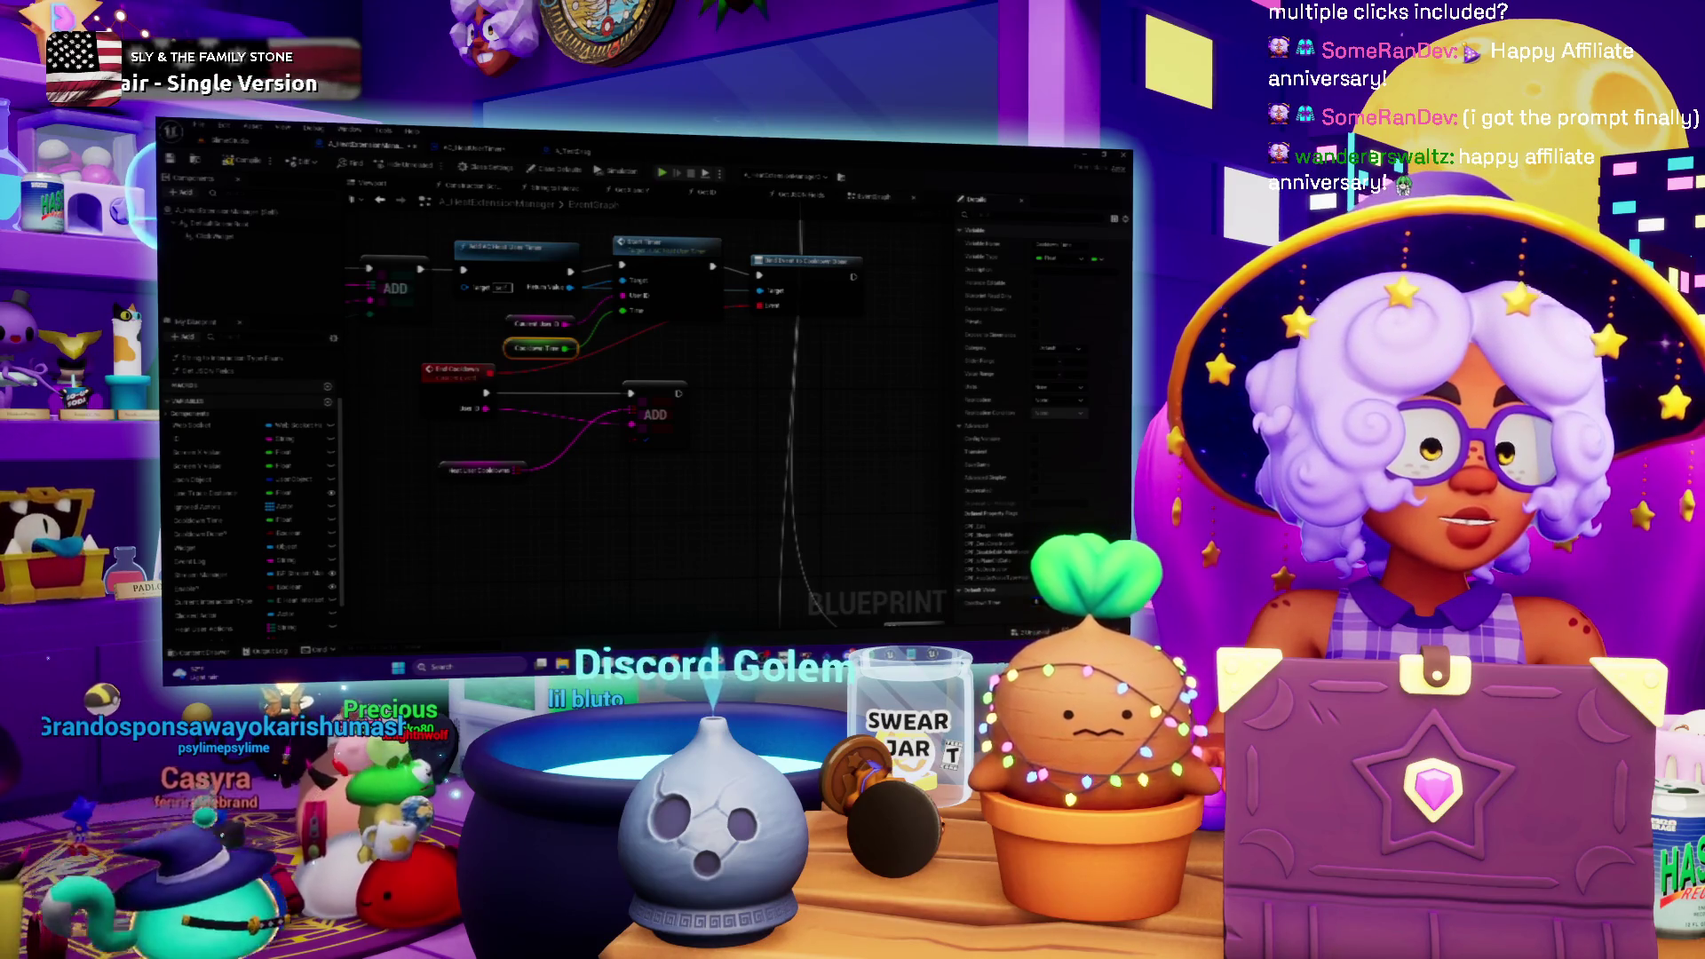
pyautogui.click(589, 502)
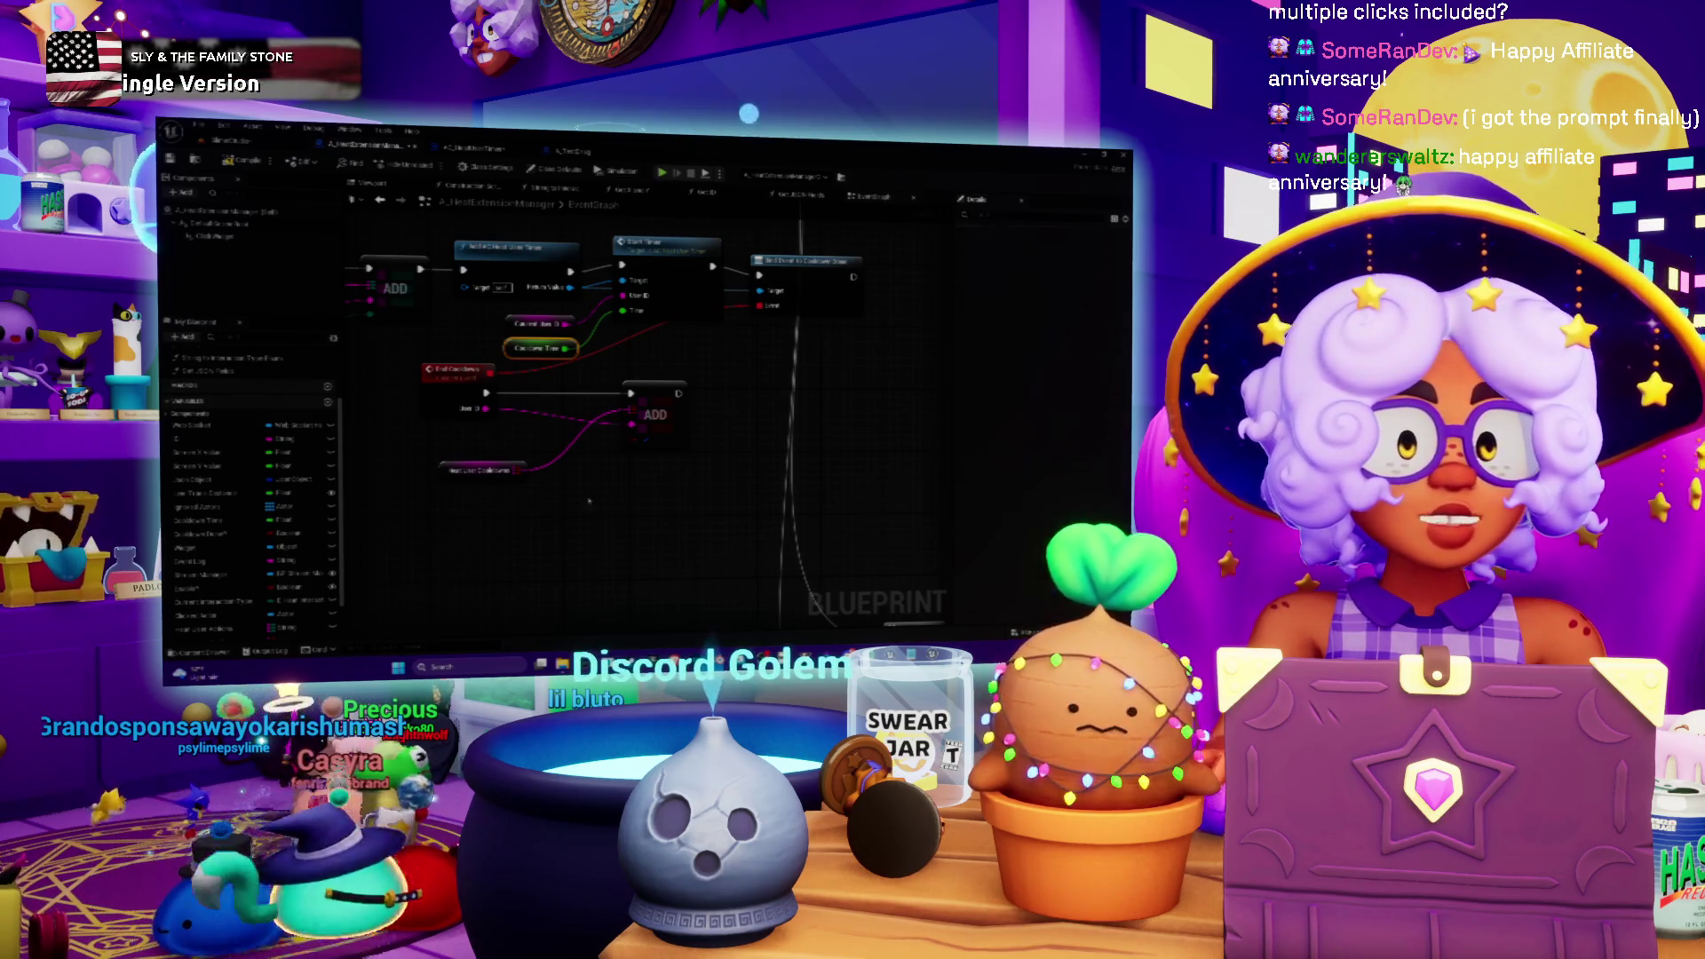
pyautogui.click(255, 147)
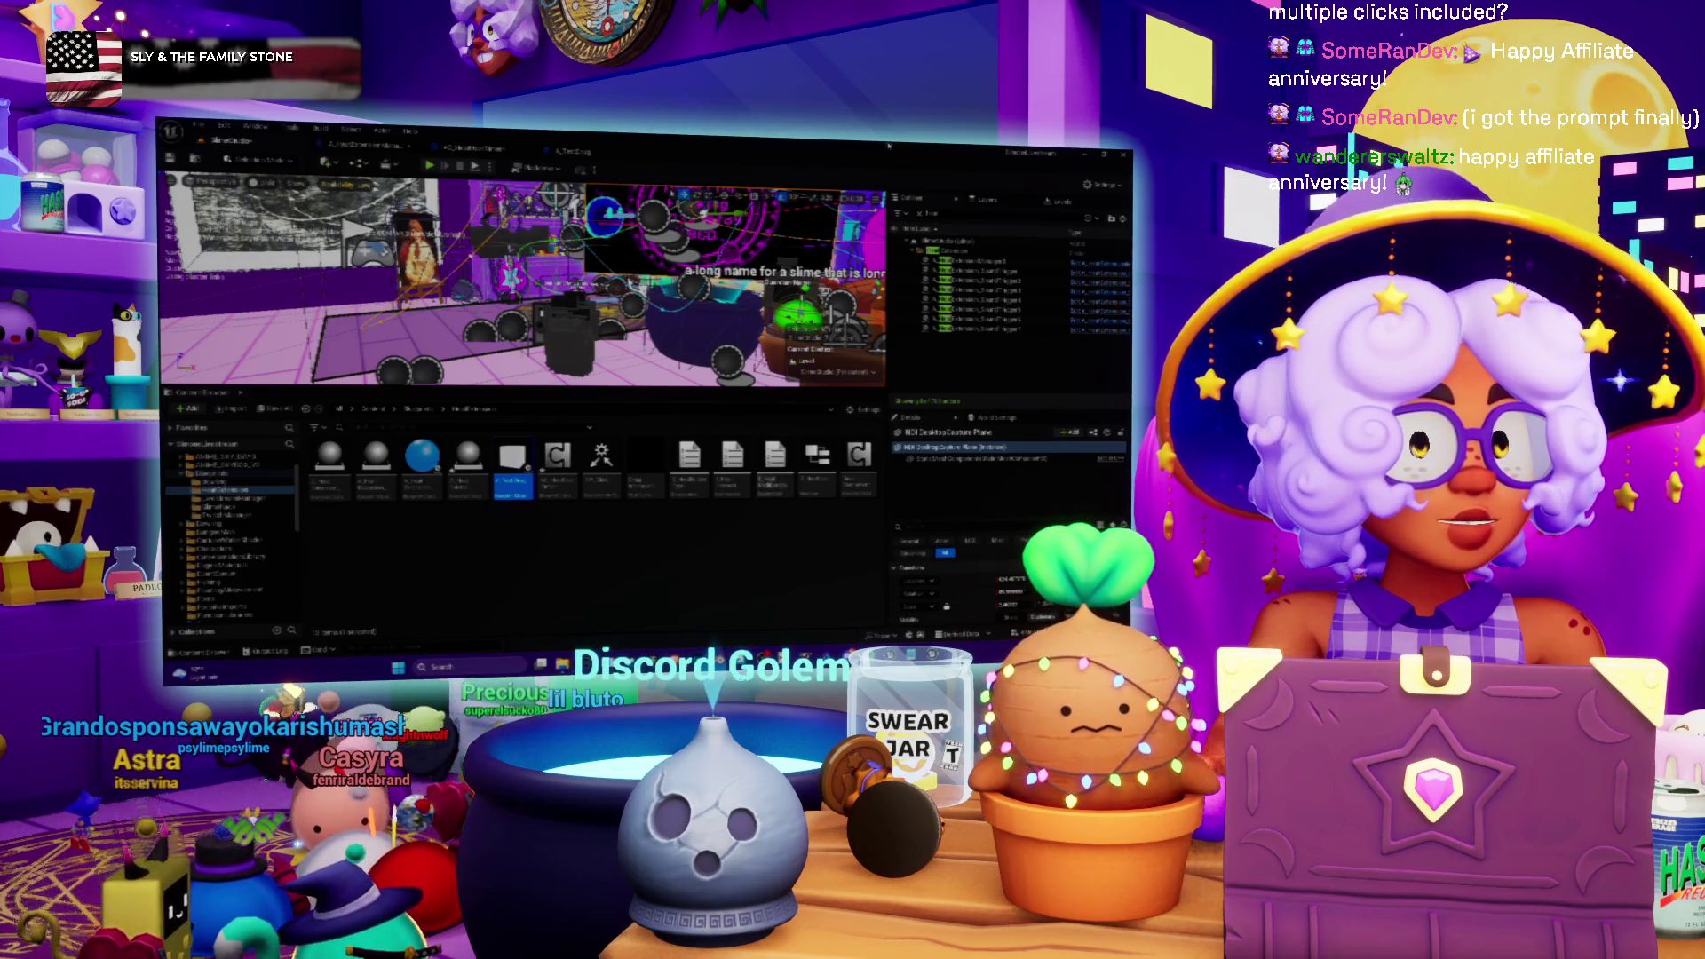
# - Open the GreenHeat page from a 'green' browser search, then return to Unreal's AC_HeatUserTimer blueprint
pyautogui.hotkey('alt', 'Tab')
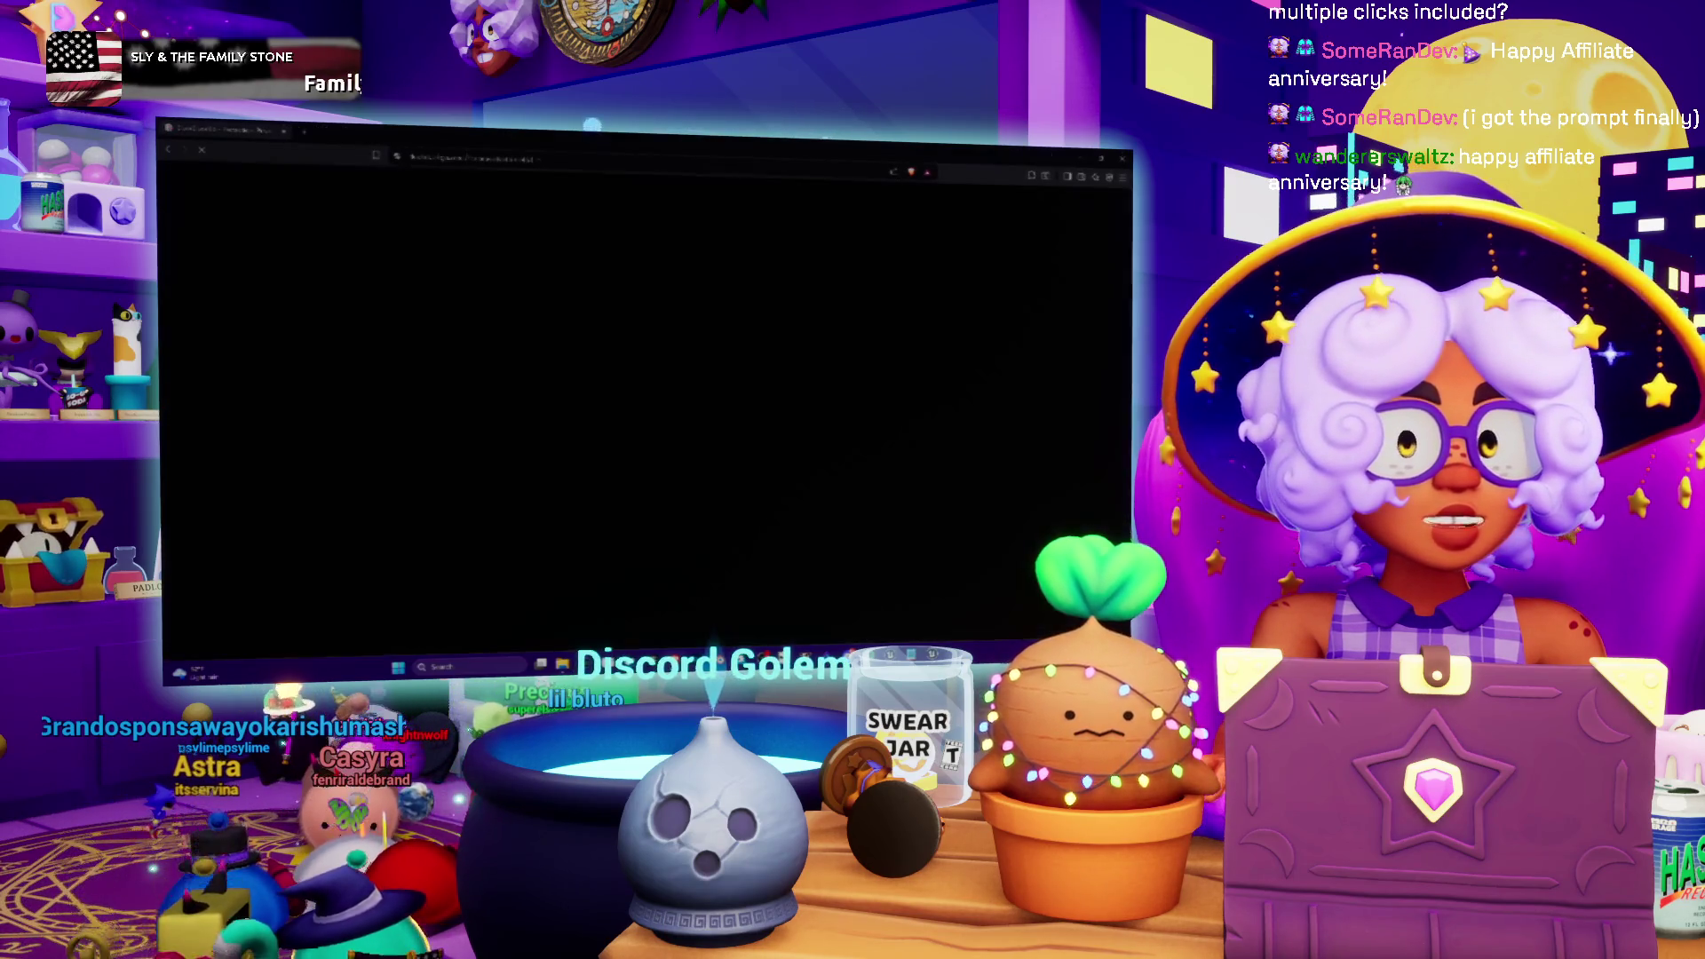
pyautogui.write('green')
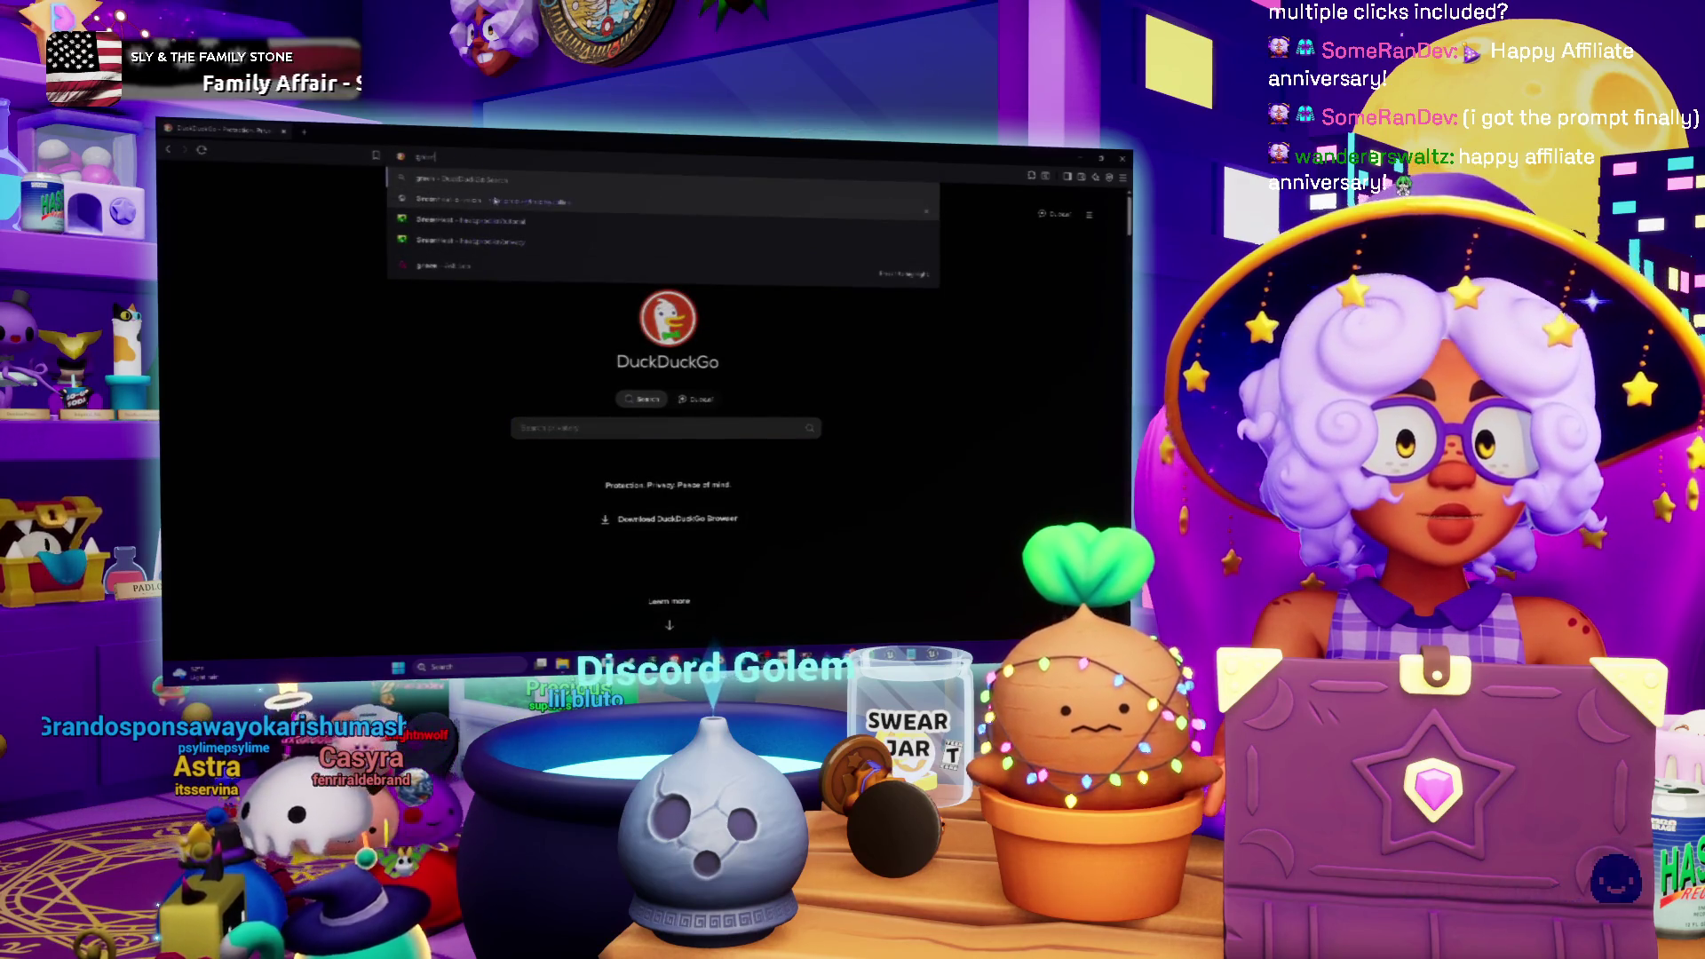
pyautogui.click(495, 201)
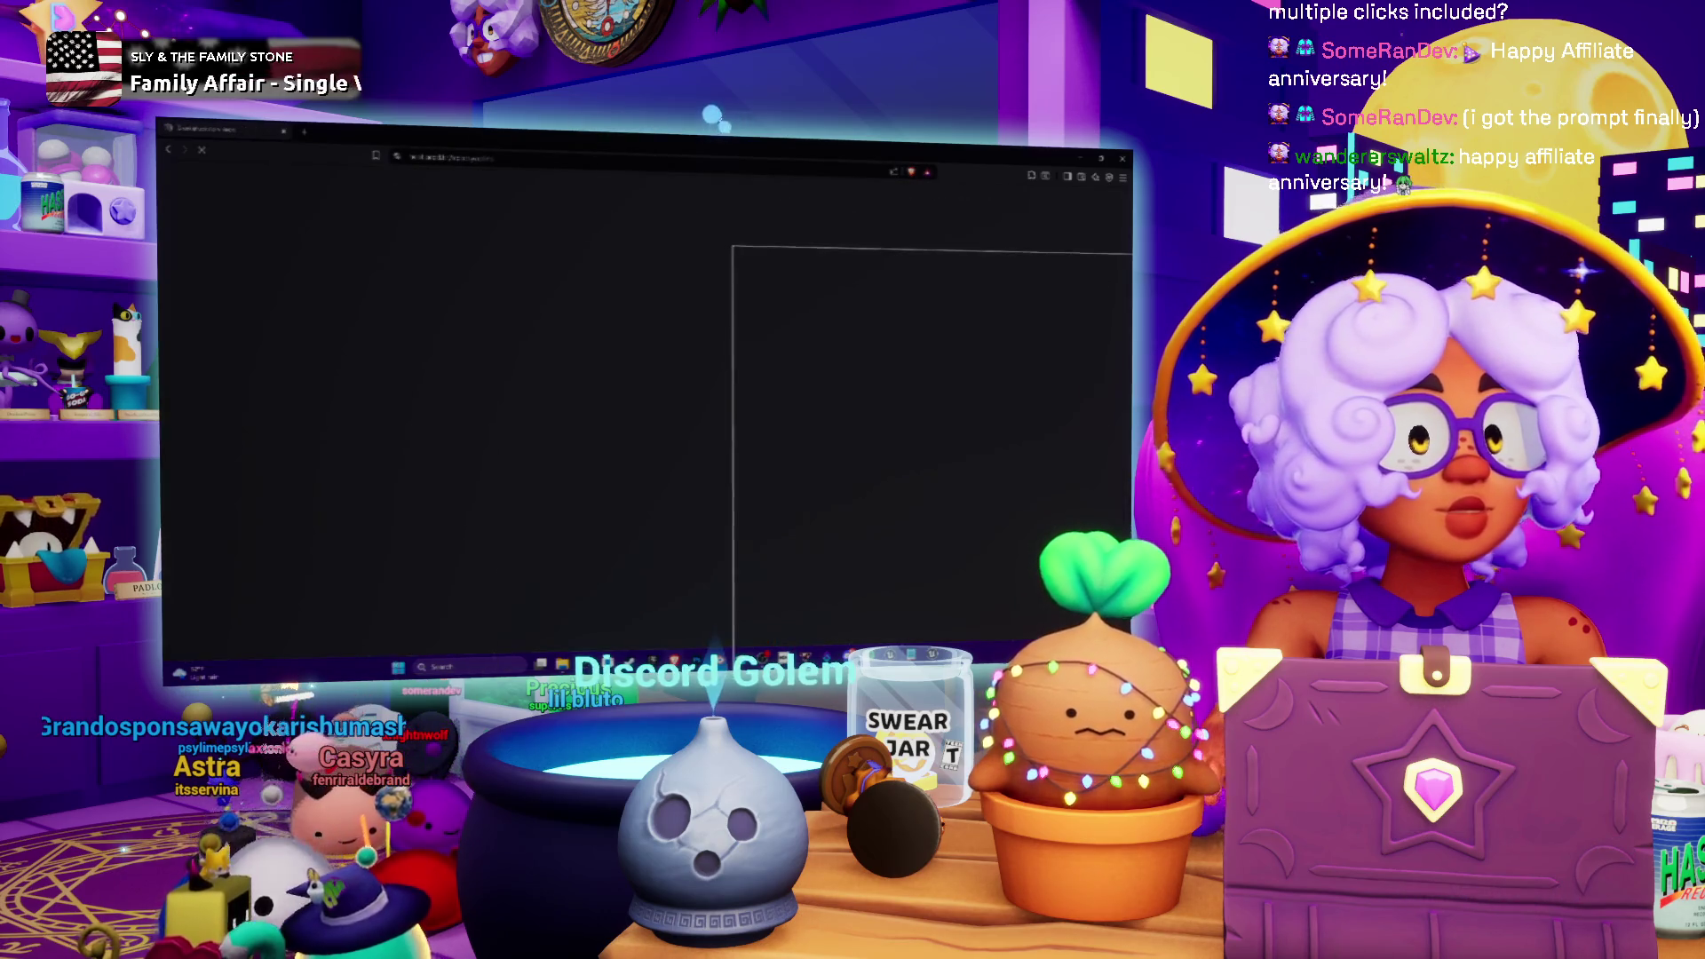
pyautogui.hotkey('alt', 'Tab')
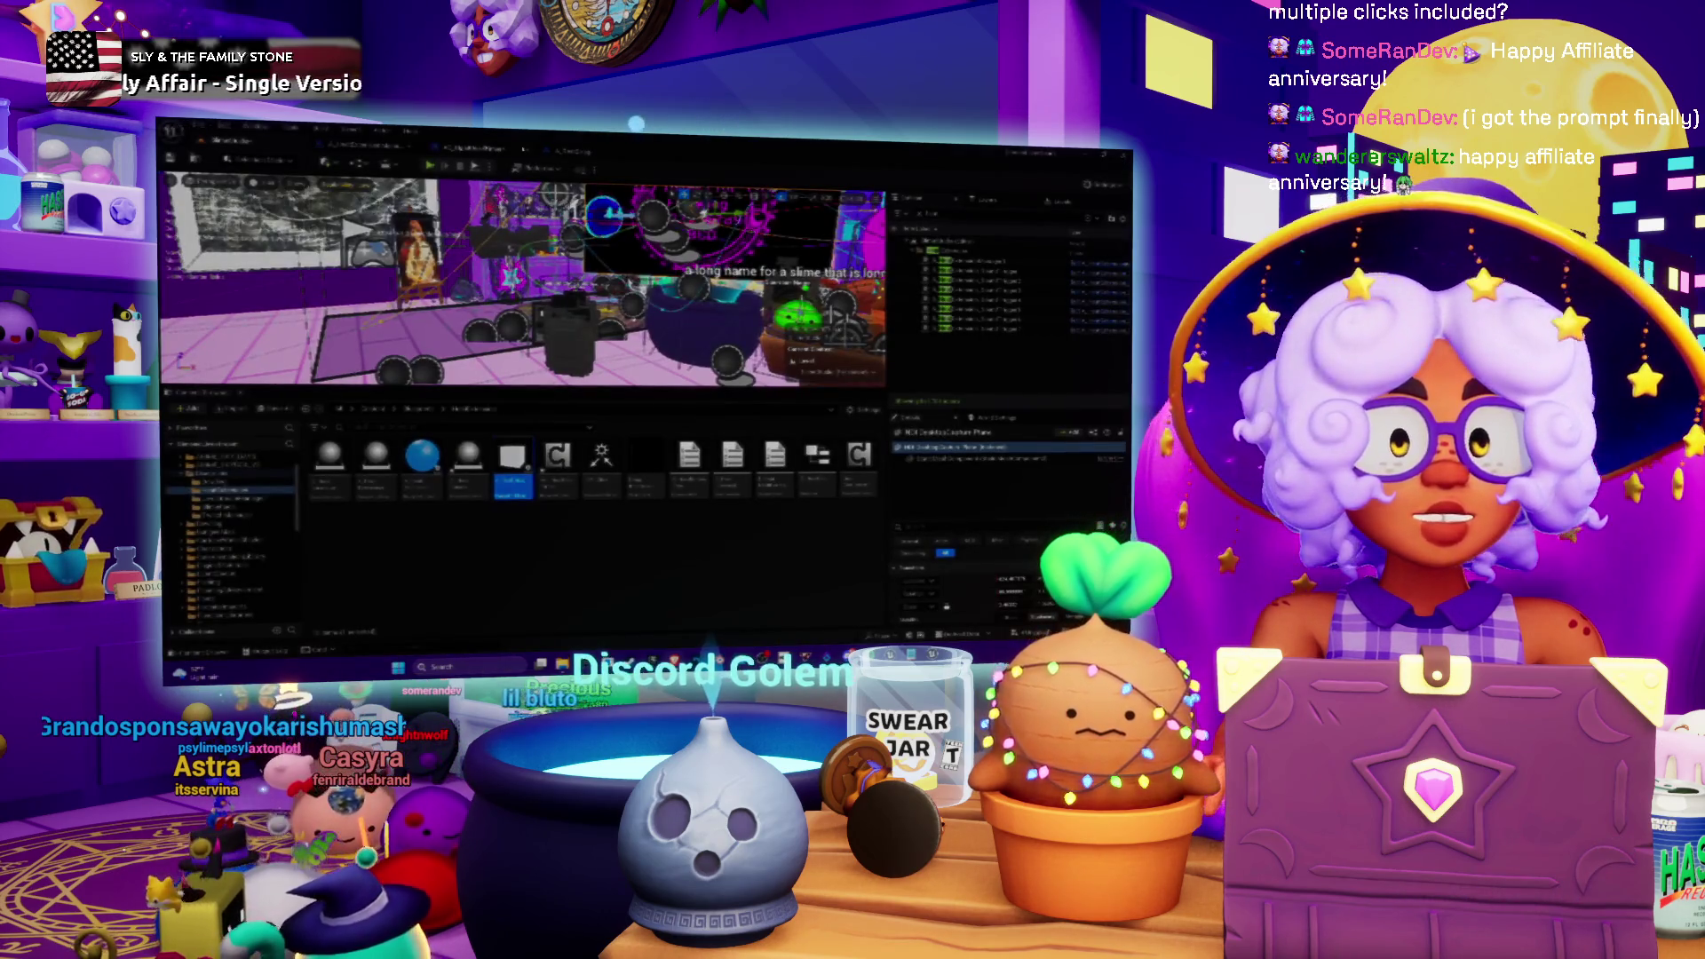
pyautogui.hotkey('alt', 'Tab')
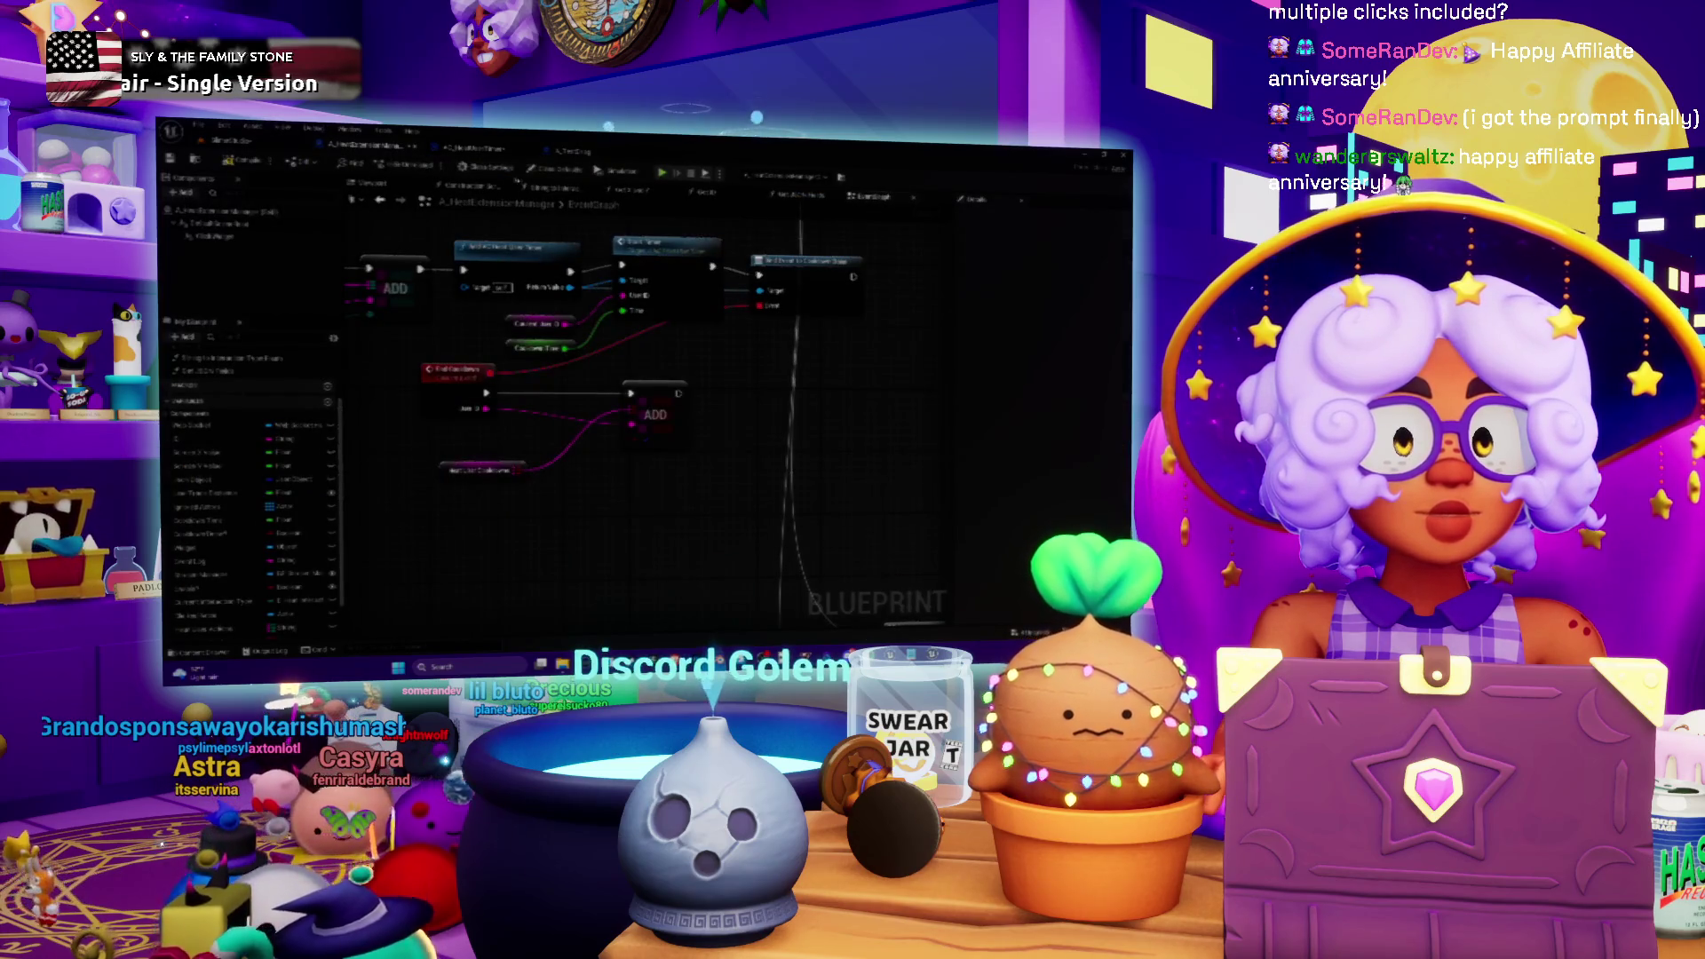
pyautogui.click(484, 153)
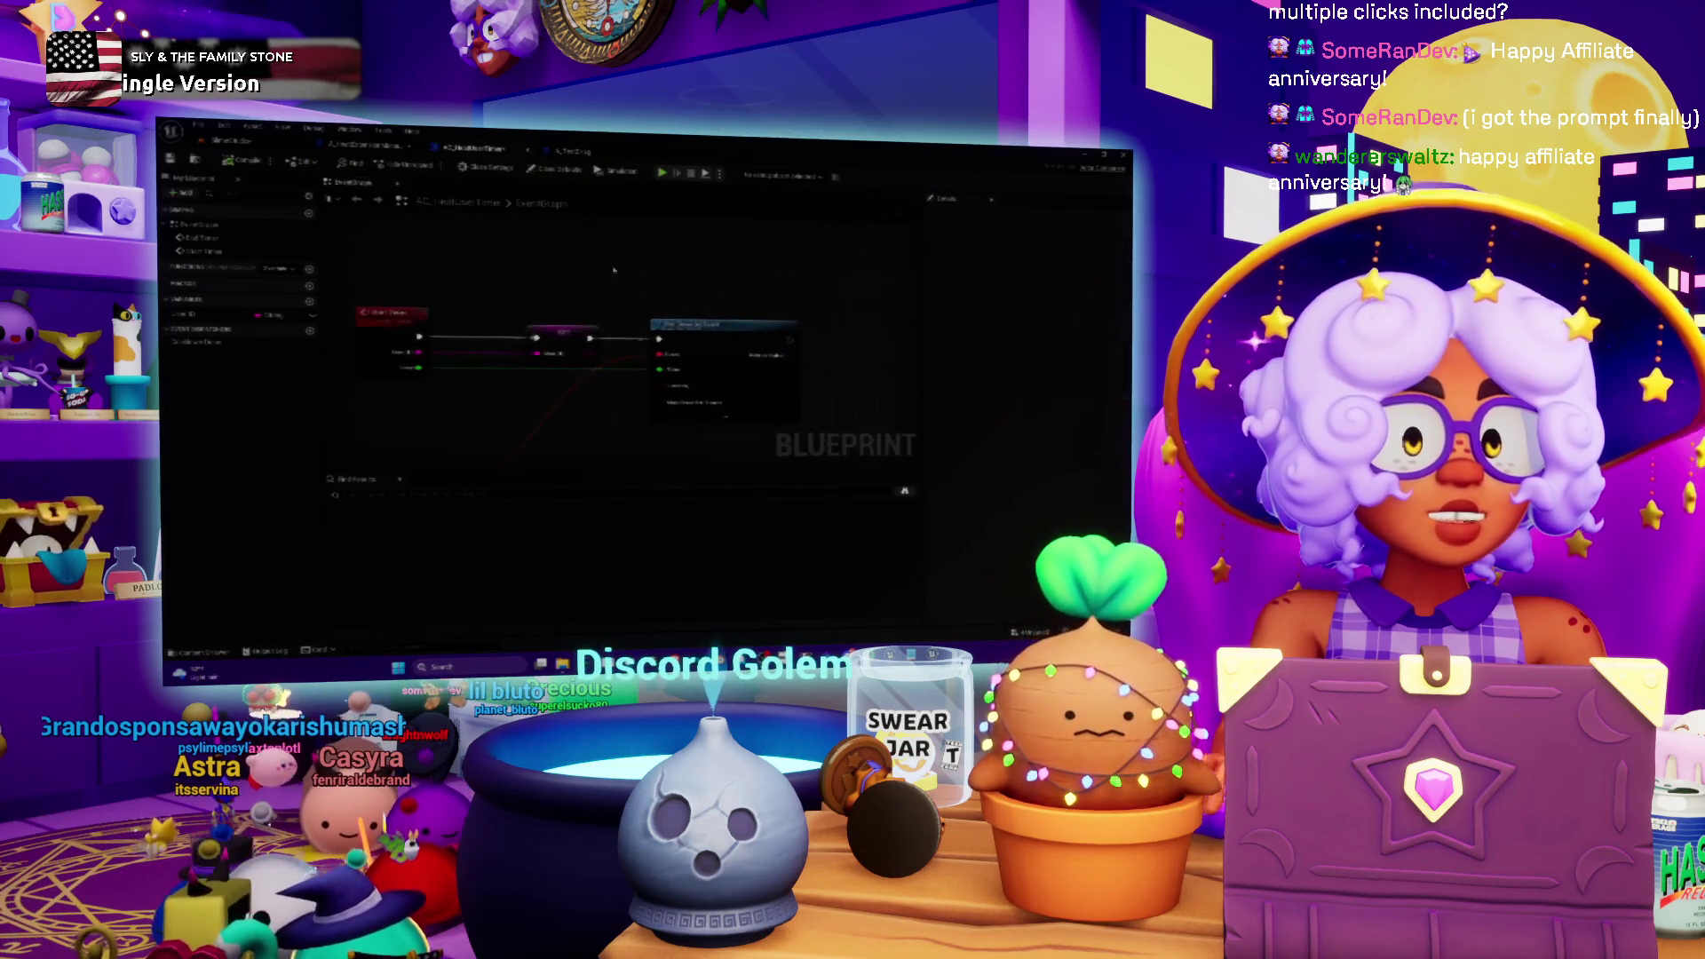
# - Add a Print String node after Start Timer and move it beside End Timer
pyautogui.rightClick(493, 244)
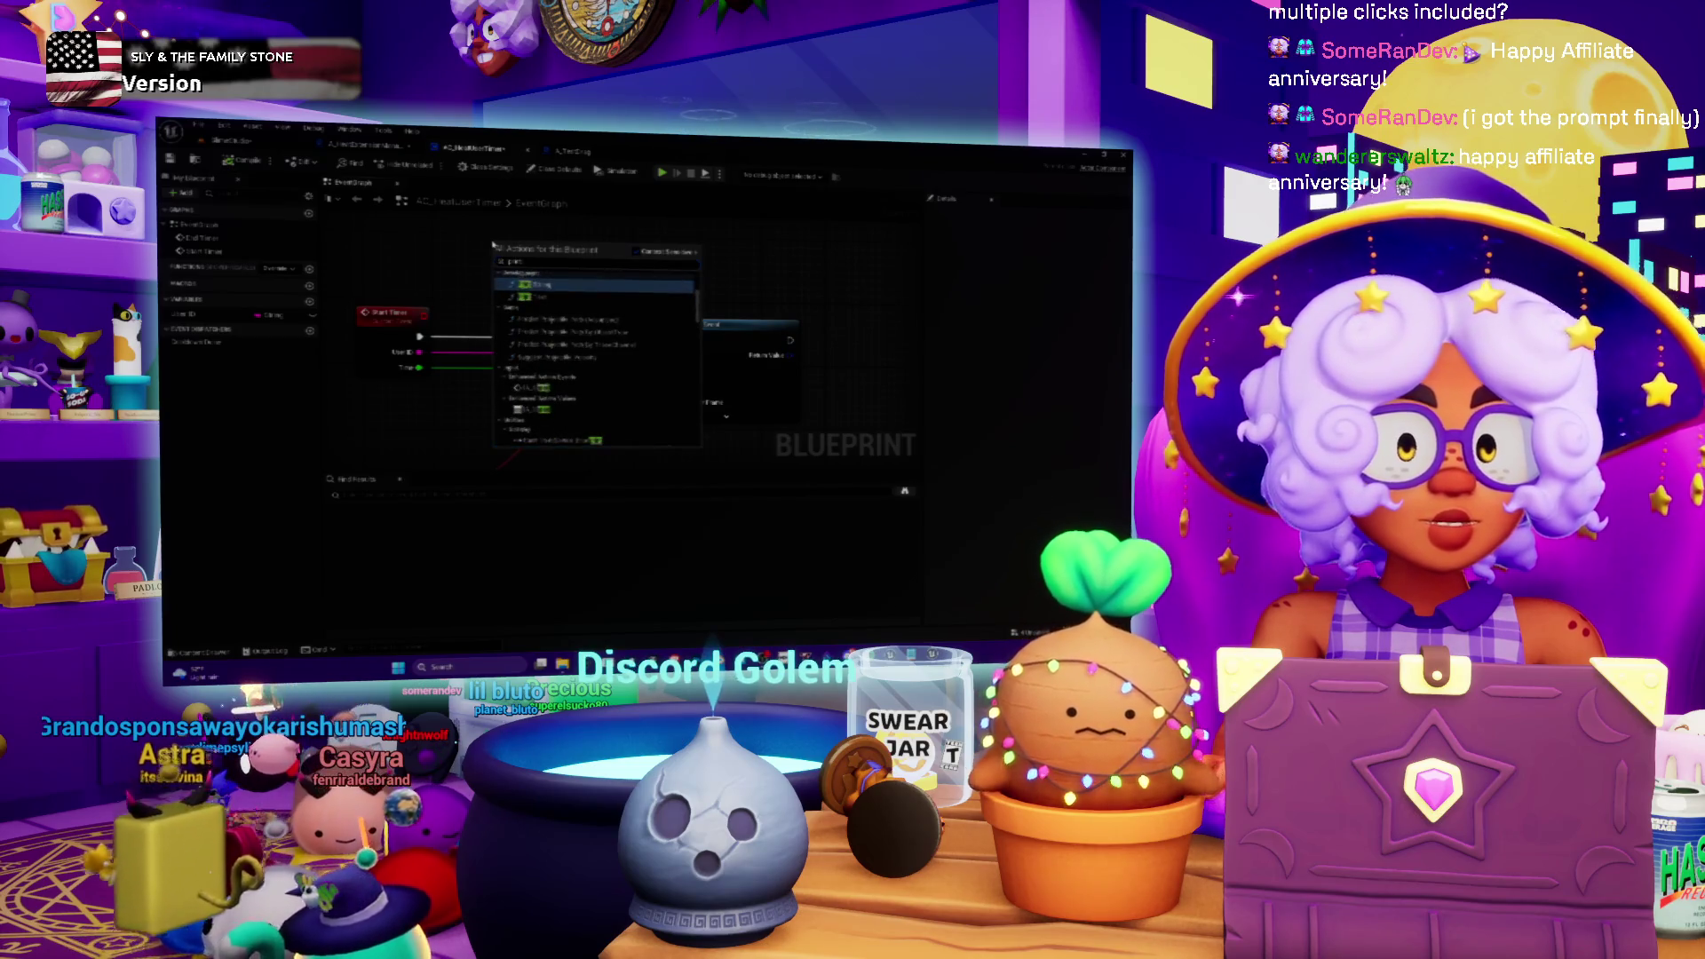
pyautogui.press('Return')
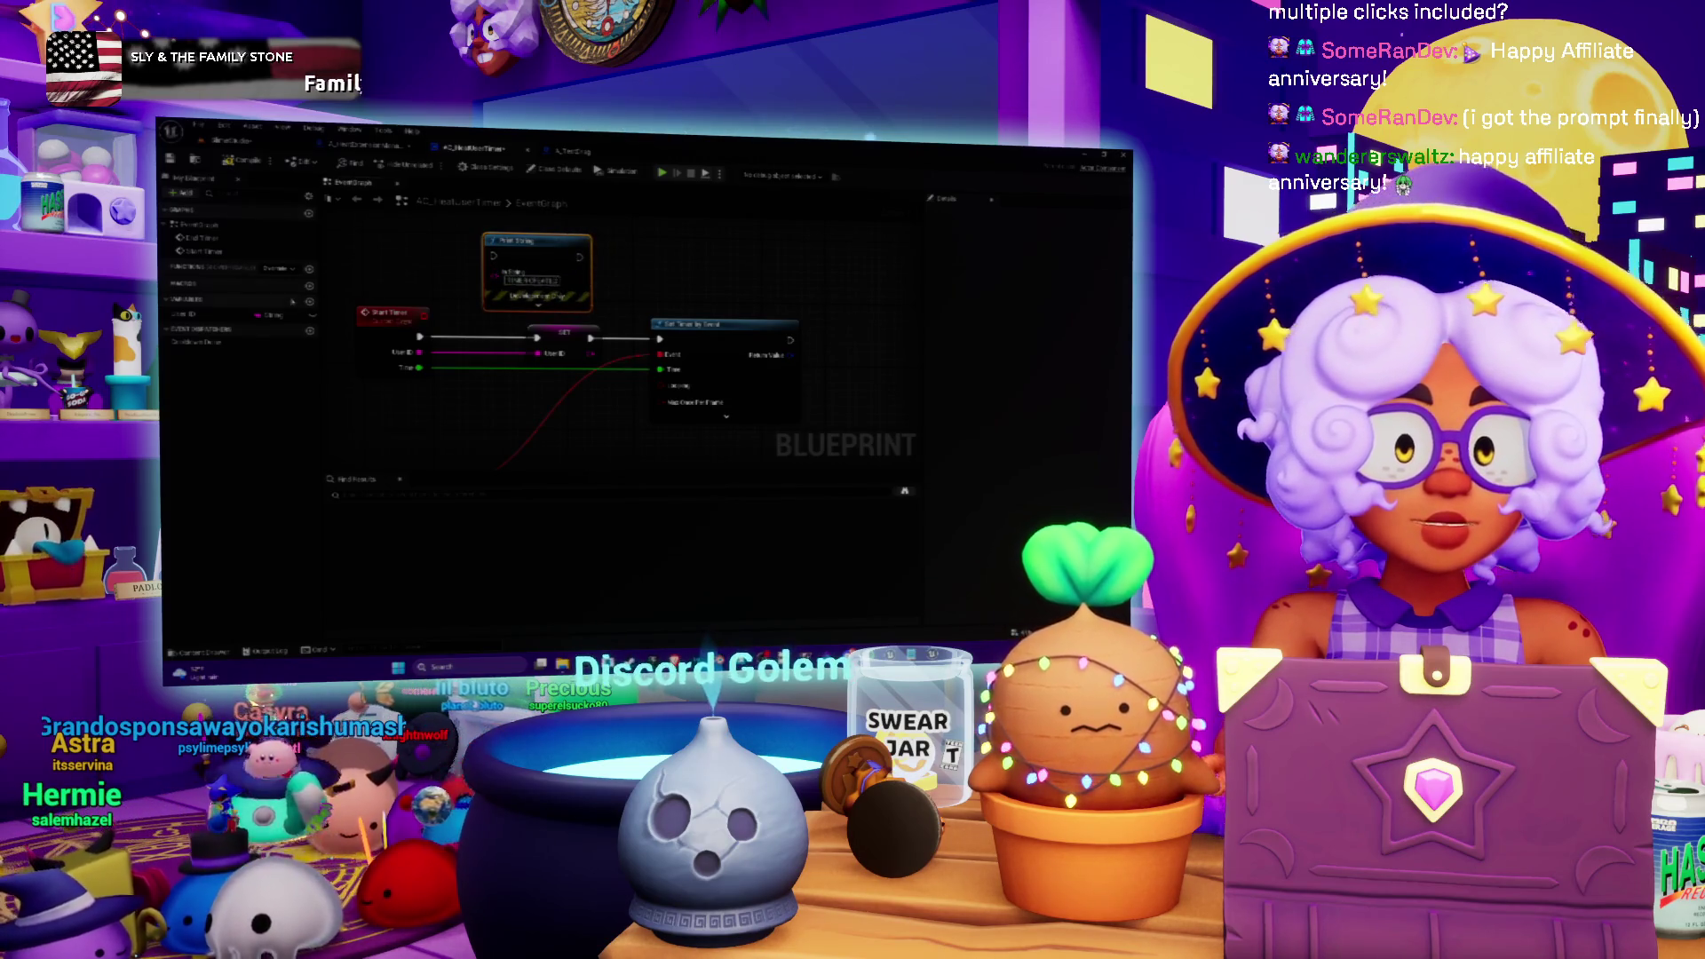
pyautogui.moveTo(418, 337)
pyautogui.mouseDown()
pyautogui.moveTo(494, 257)
pyautogui.moveTo(711, 302)
pyautogui.moveTo(868, 383)
pyautogui.moveTo(799, 466)
pyautogui.moveTo(728, 461)
pyautogui.moveTo(687, 417)
pyautogui.mouseUp()
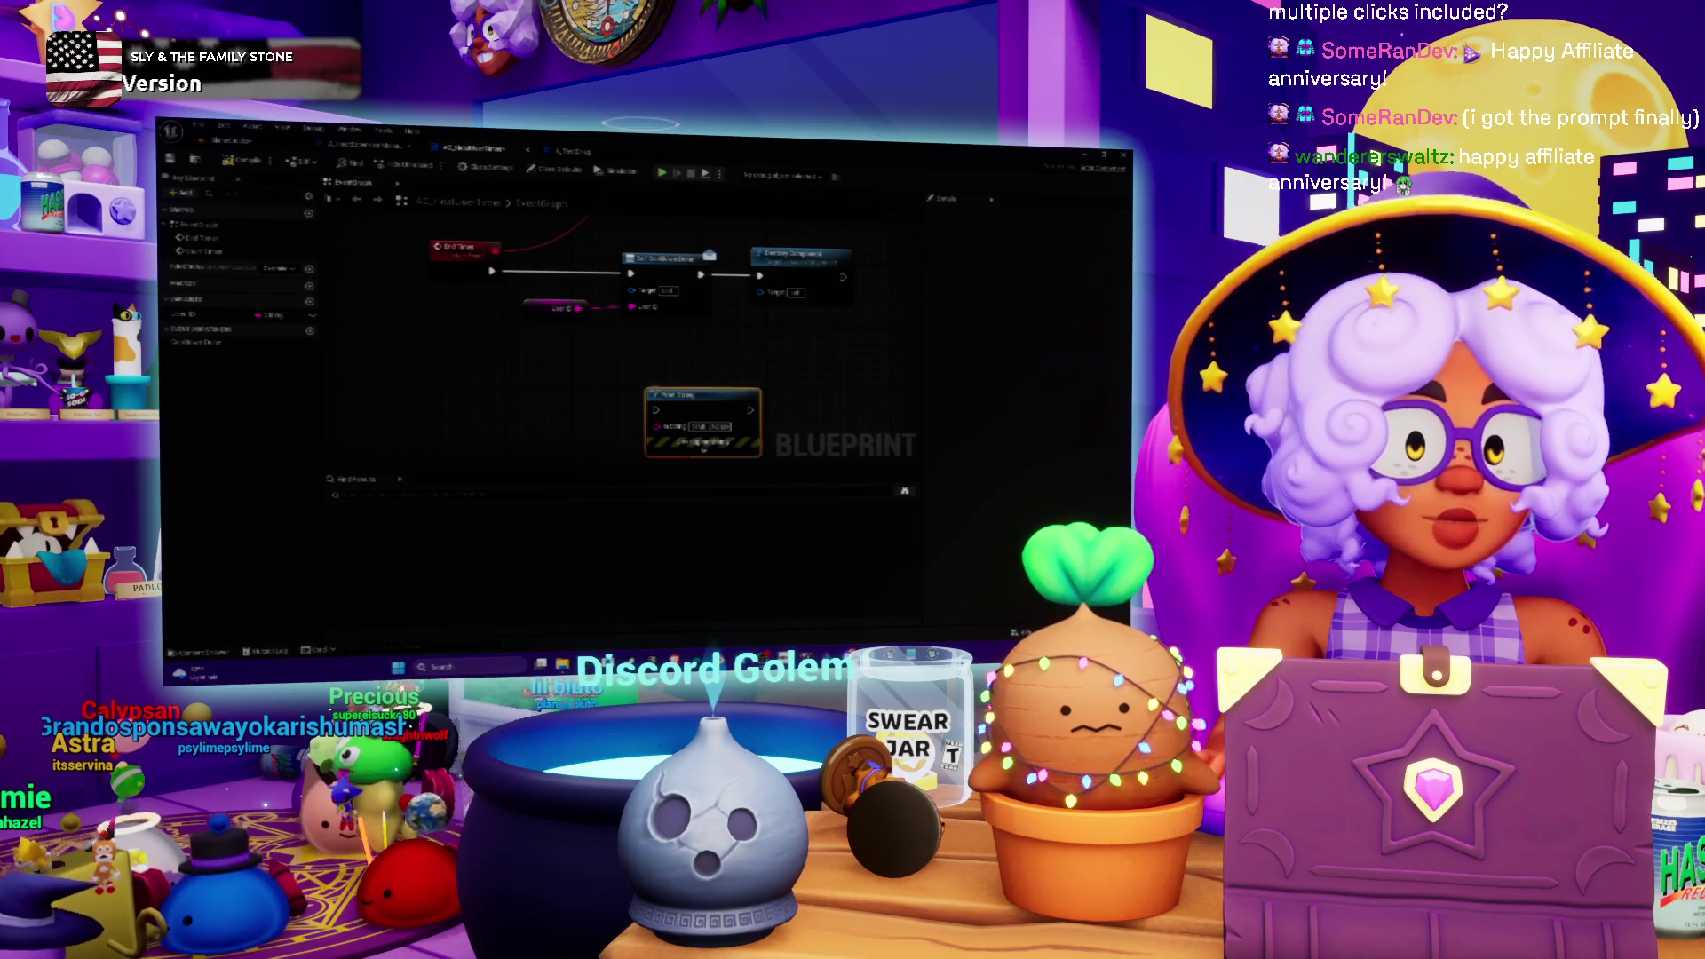
pyautogui.moveTo(704, 449)
pyautogui.mouseDown()
pyautogui.moveTo(559, 324)
pyautogui.moveTo(464, 274)
pyautogui.mouseUp()
pyautogui.click(369, 247)
# - Open the A_HeatExtensionManager event graph and bring its FIND and ADD nodes into view
pyautogui.moveTo(621, 355); pyautogui.dragTo(615, 435)
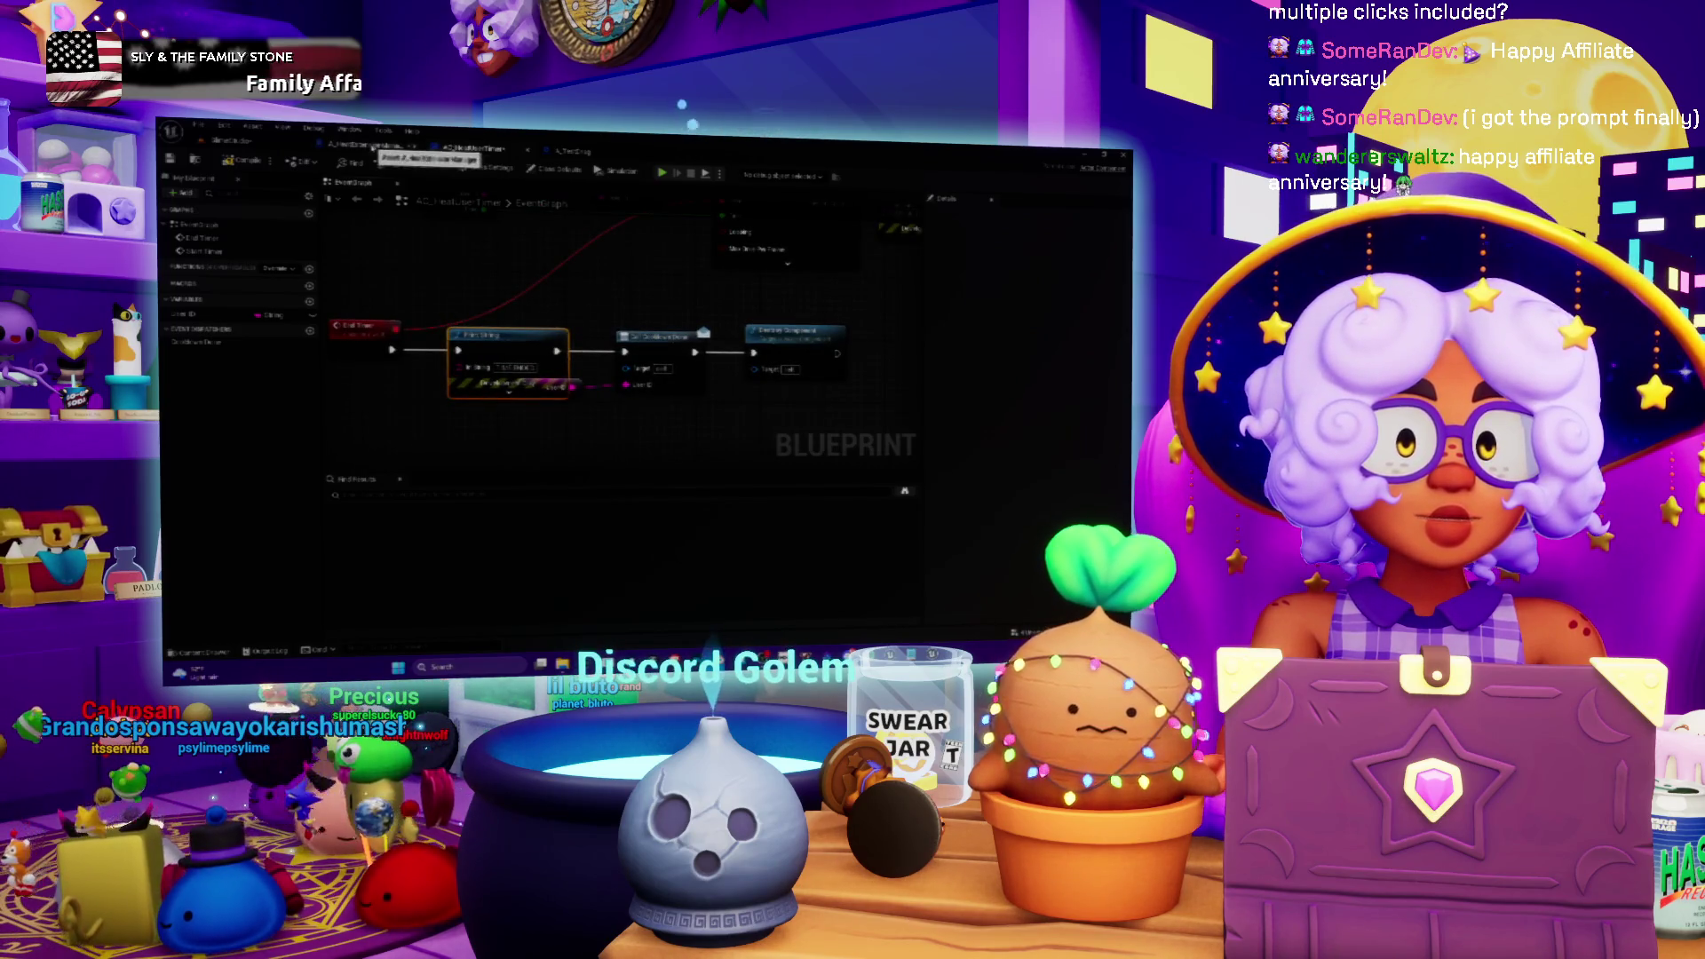
pyautogui.click(373, 143)
pyautogui.moveTo(629, 371); pyautogui.dragTo(728, 508)
pyautogui.moveTo(555, 359); pyautogui.dragTo(557, 319)
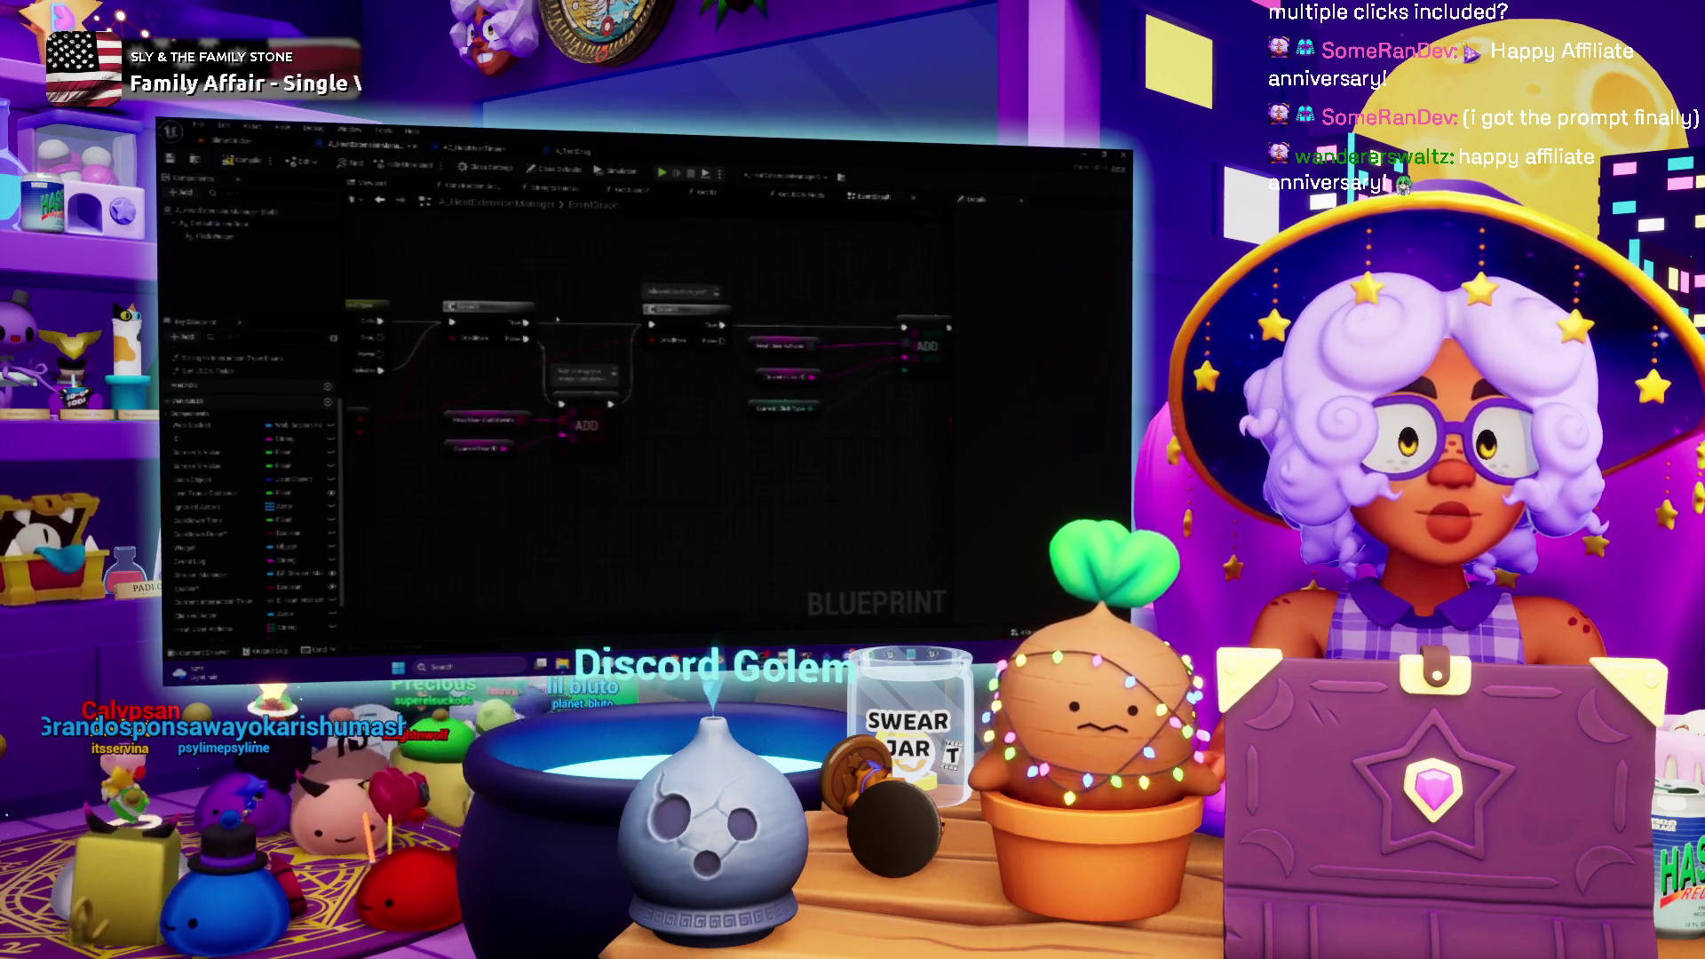
# - Add a Print String node wired into the Find/Add execution chain, then return to the level editor
pyautogui.rightClick(590, 265)
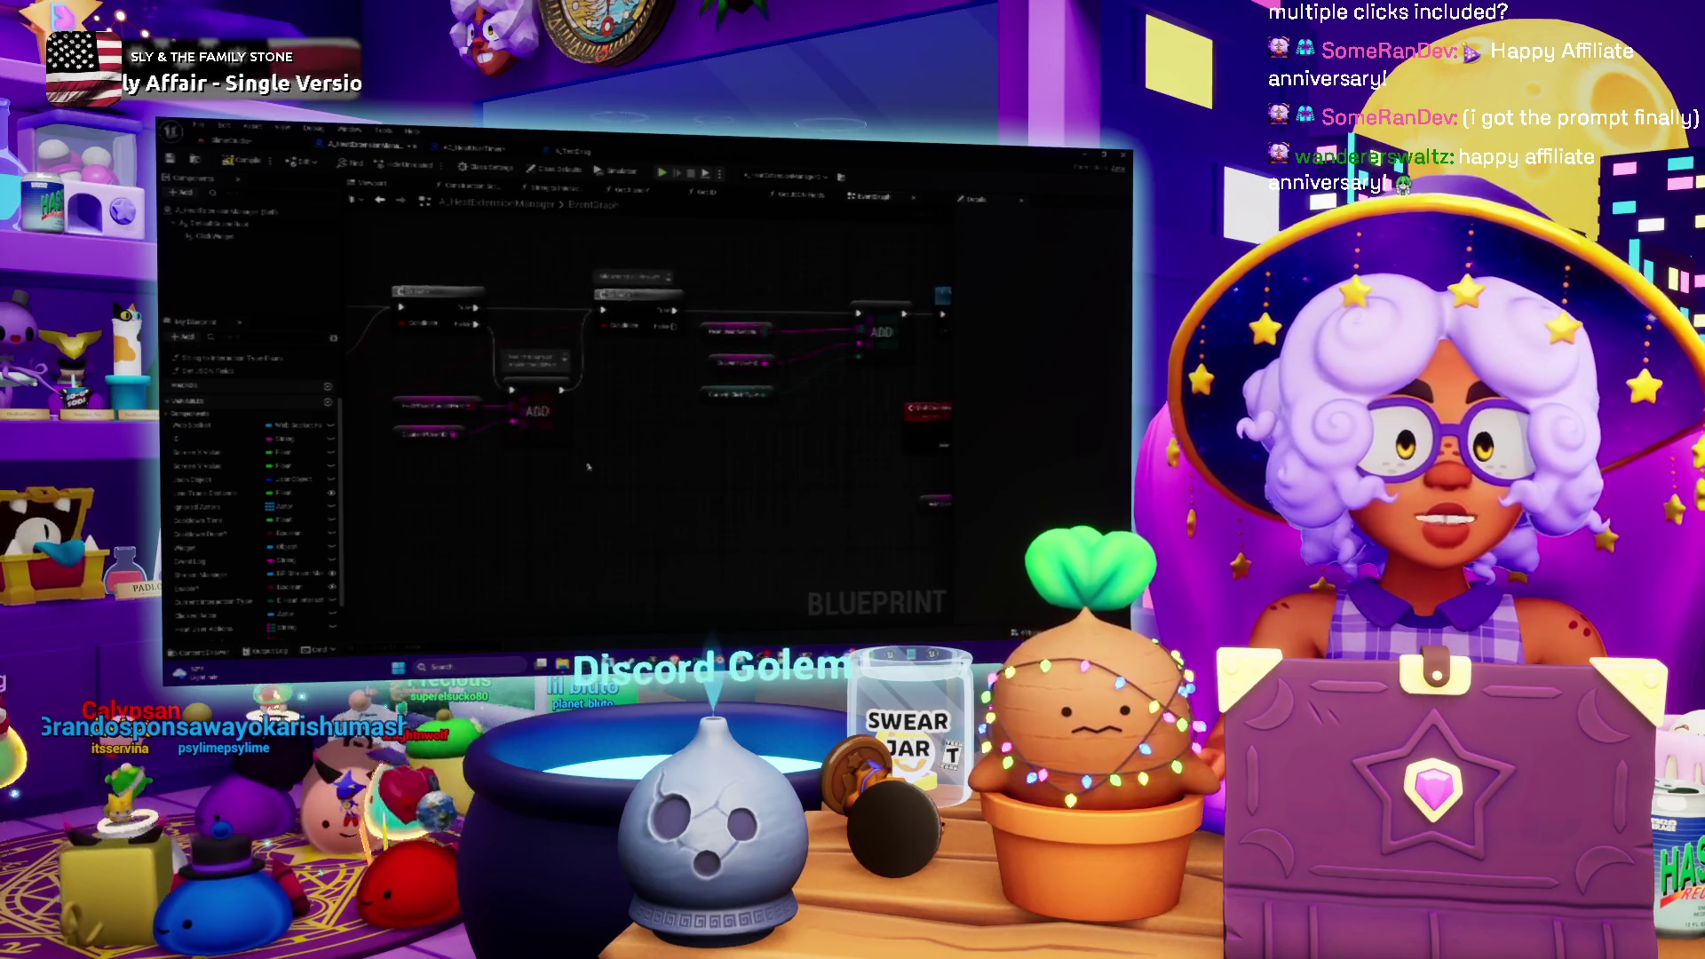
pyautogui.write('print')
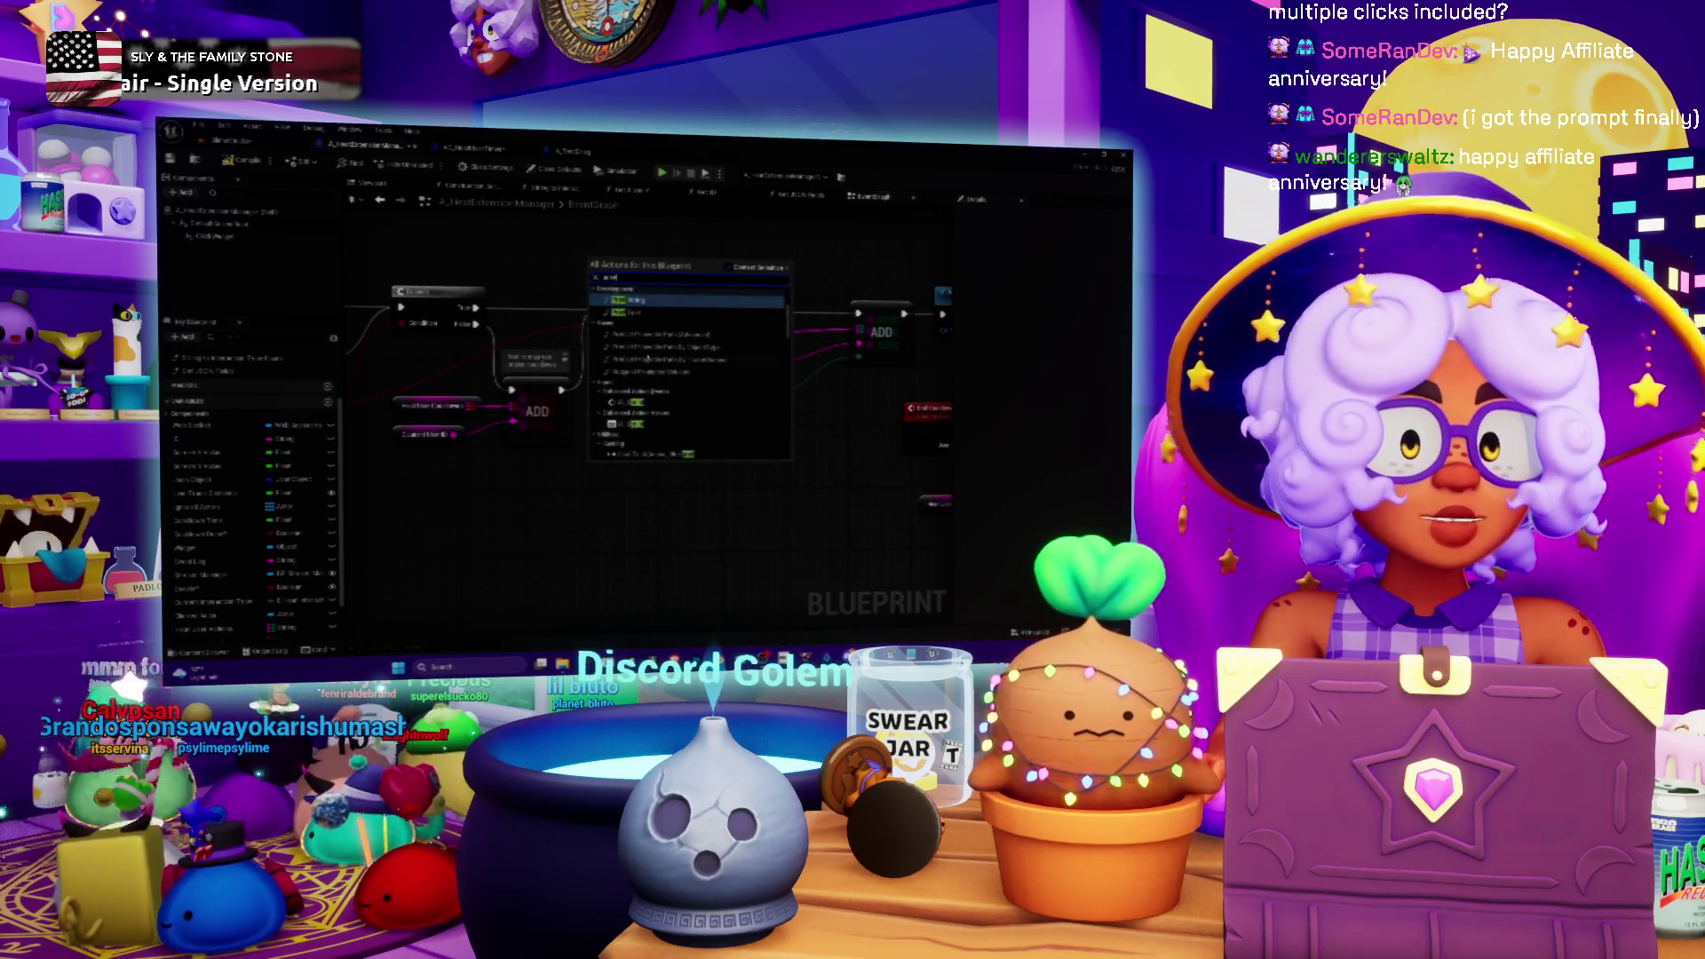
pyautogui.press('Return')
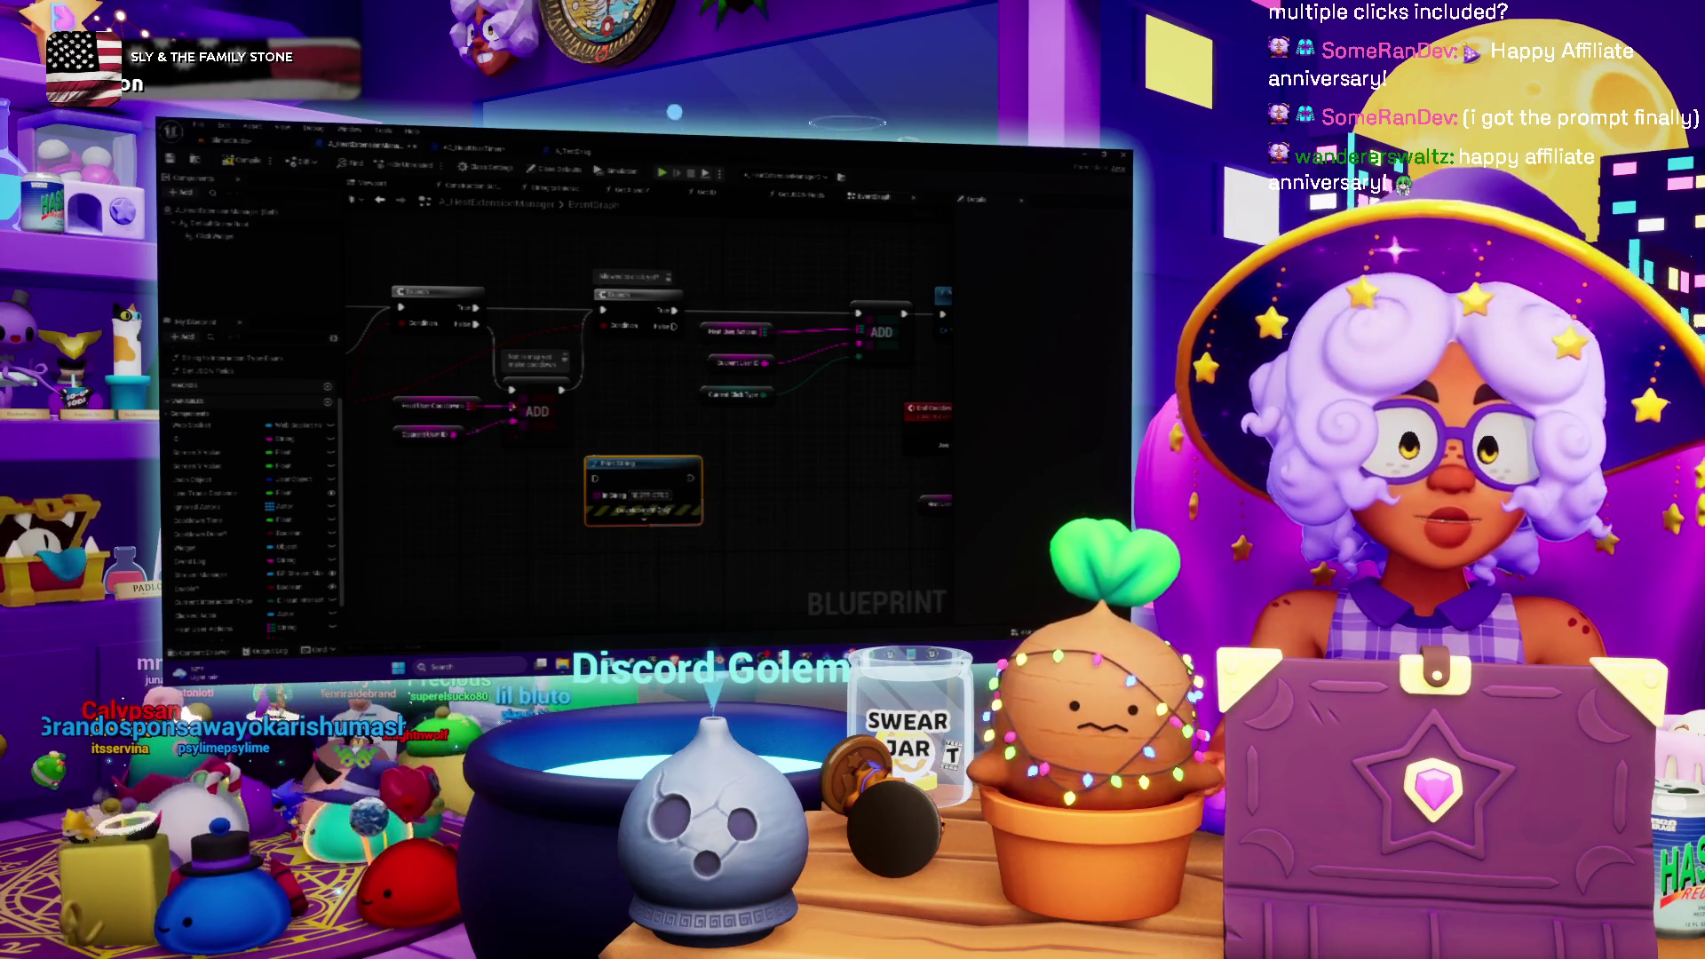
pyautogui.scroll(-3, 662, 453)
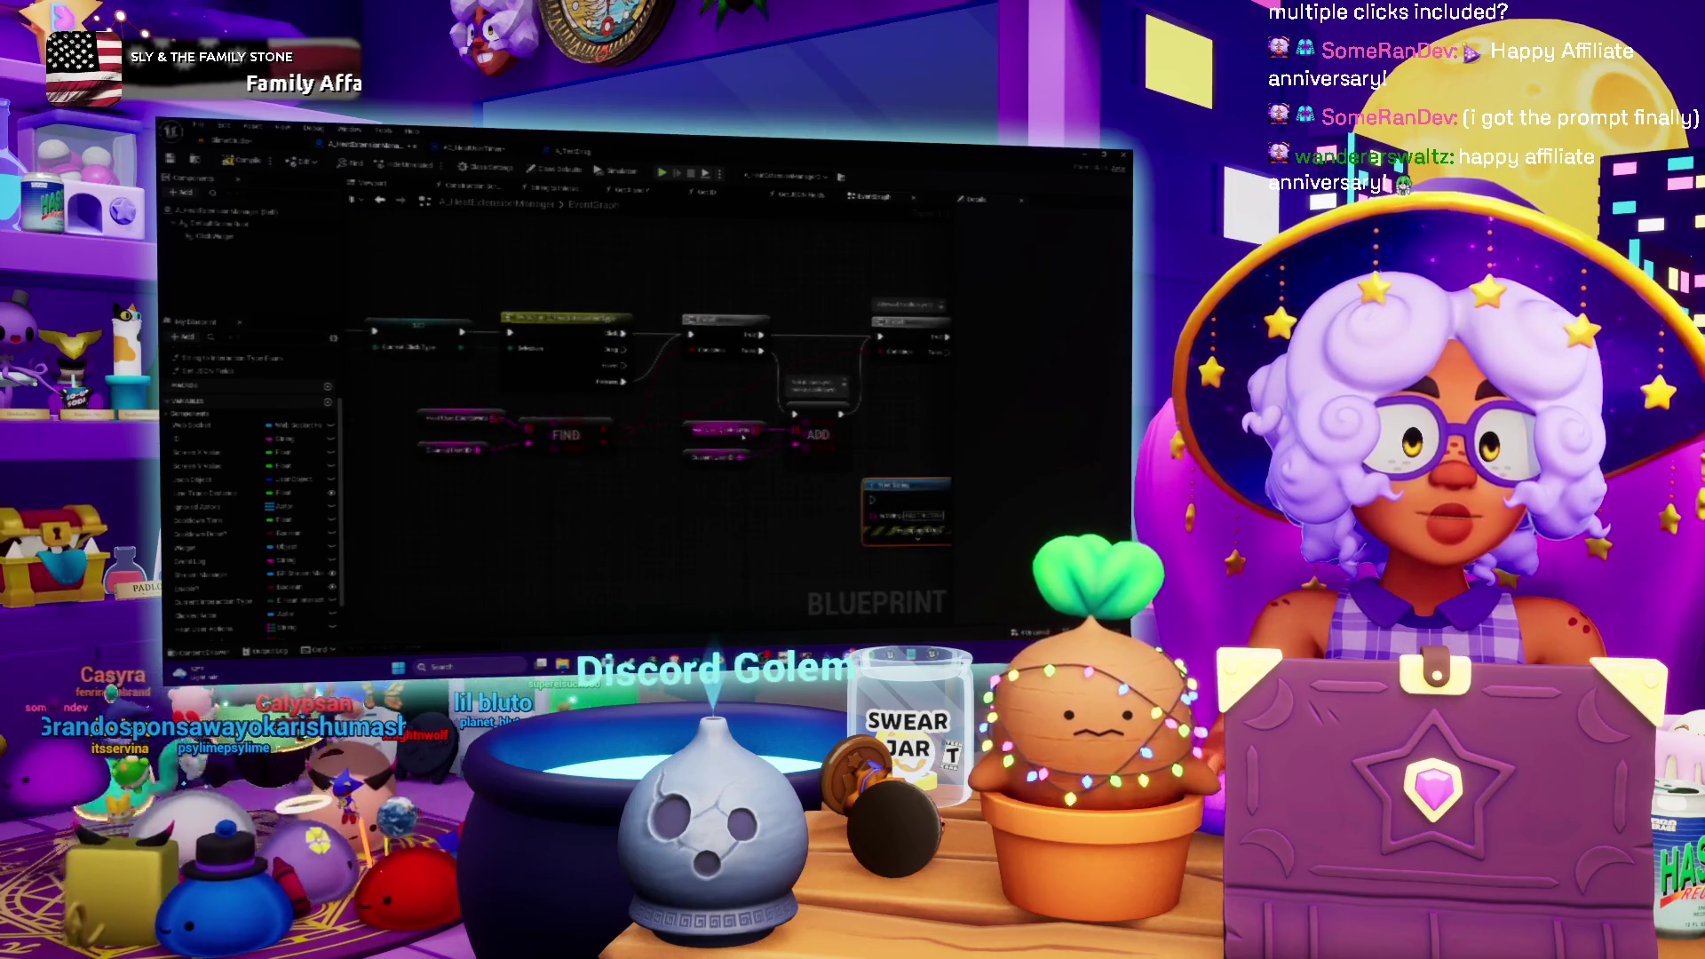
pyautogui.moveTo(546, 353)
pyautogui.mouseDown()
pyautogui.moveTo(570, 354)
pyautogui.moveTo(412, 353)
pyautogui.mouseUp()
pyautogui.moveTo(635, 324)
pyautogui.mouseDown()
pyautogui.moveTo(533, 457)
pyautogui.moveTo(666, 456)
pyautogui.mouseUp()
pyautogui.press('Escape')
pyautogui.moveTo(559, 447); pyautogui.dragTo(666, 438)
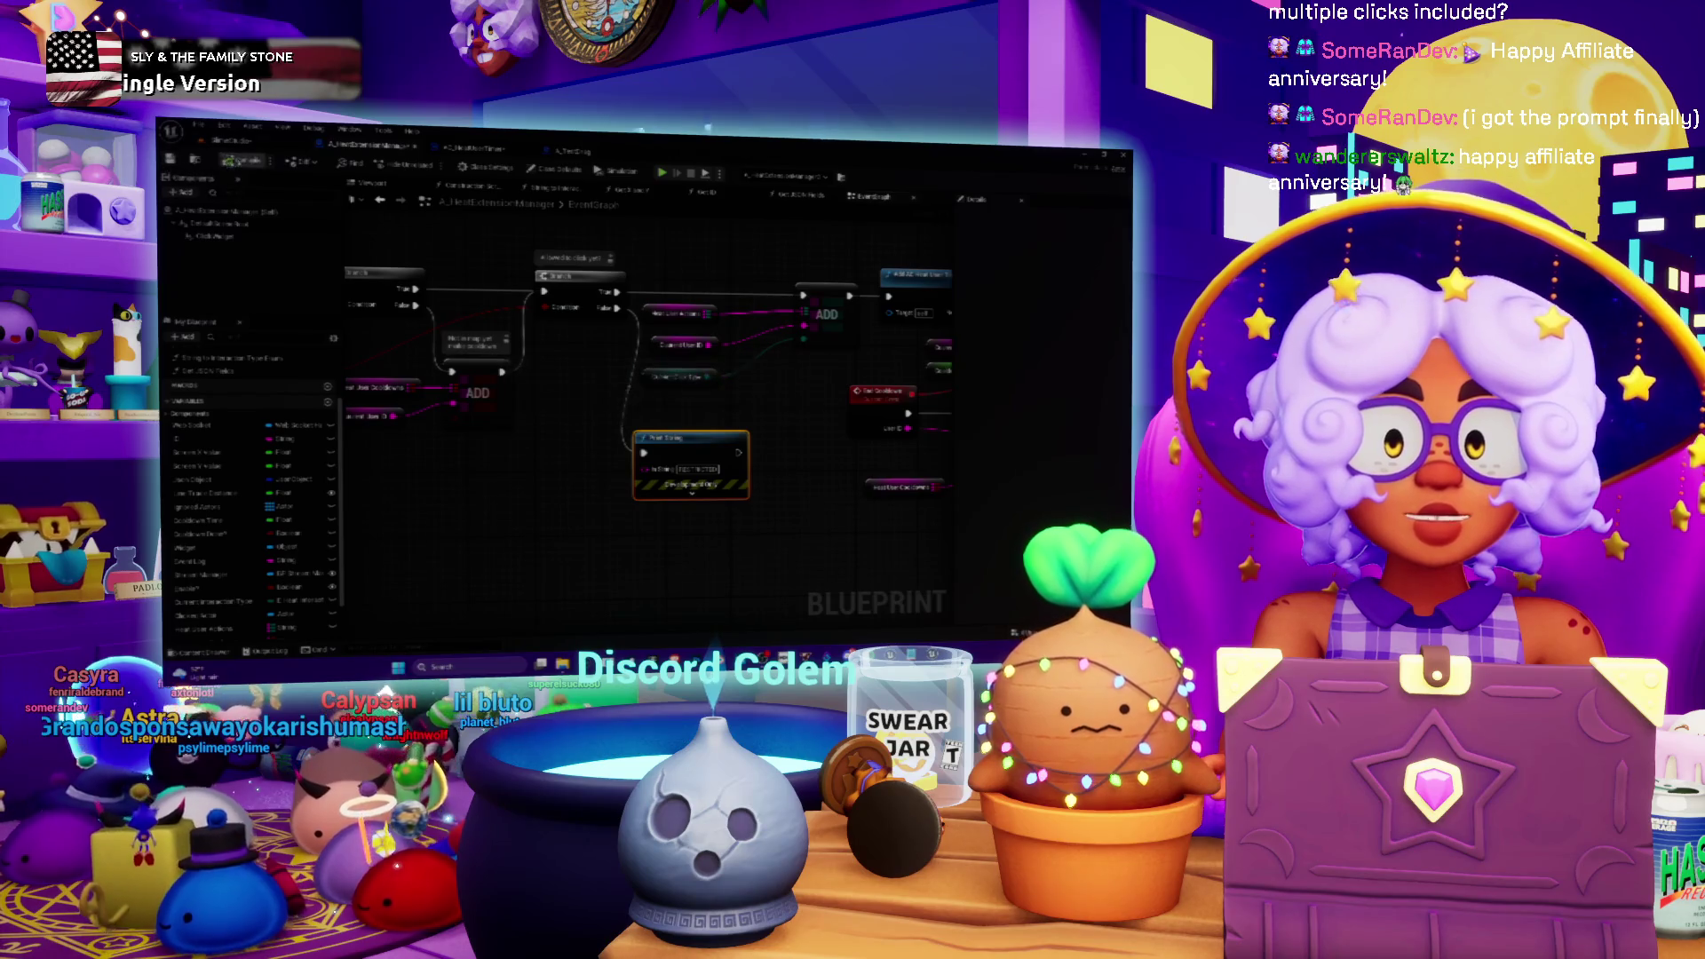
pyautogui.hotkey('ctrl', 'Tab')
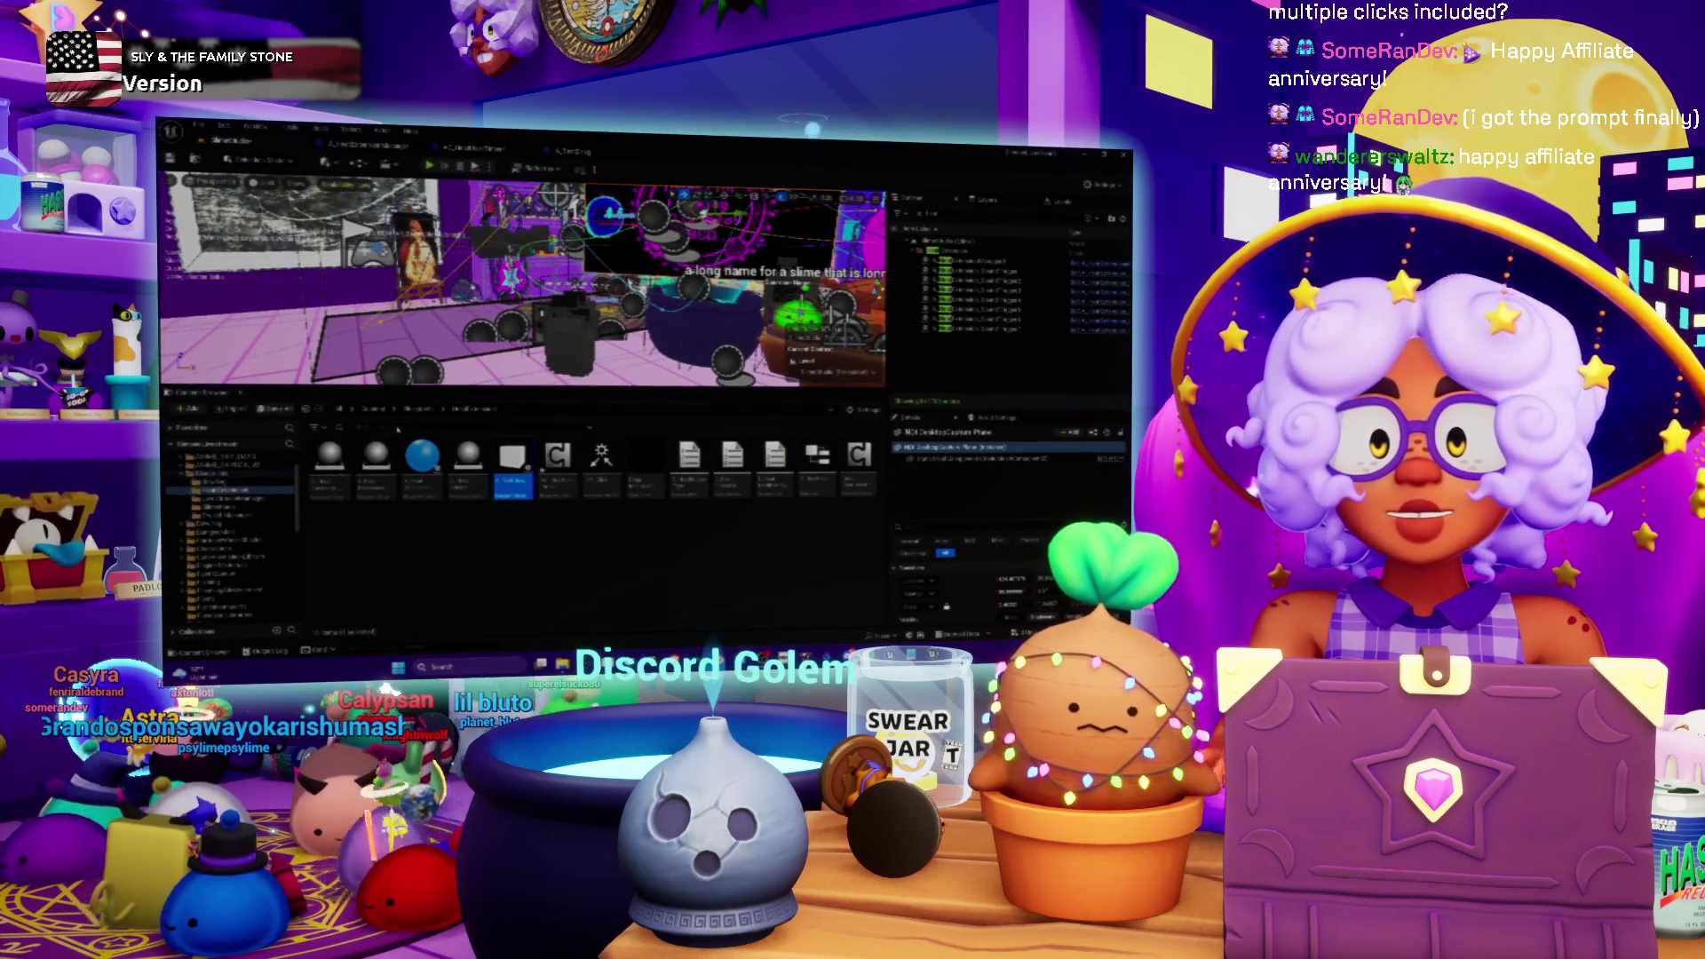
# - Save all changes, run a play-in-editor test showing the follower alert, then stop it
pyautogui.hotkey('ctrl', 's')
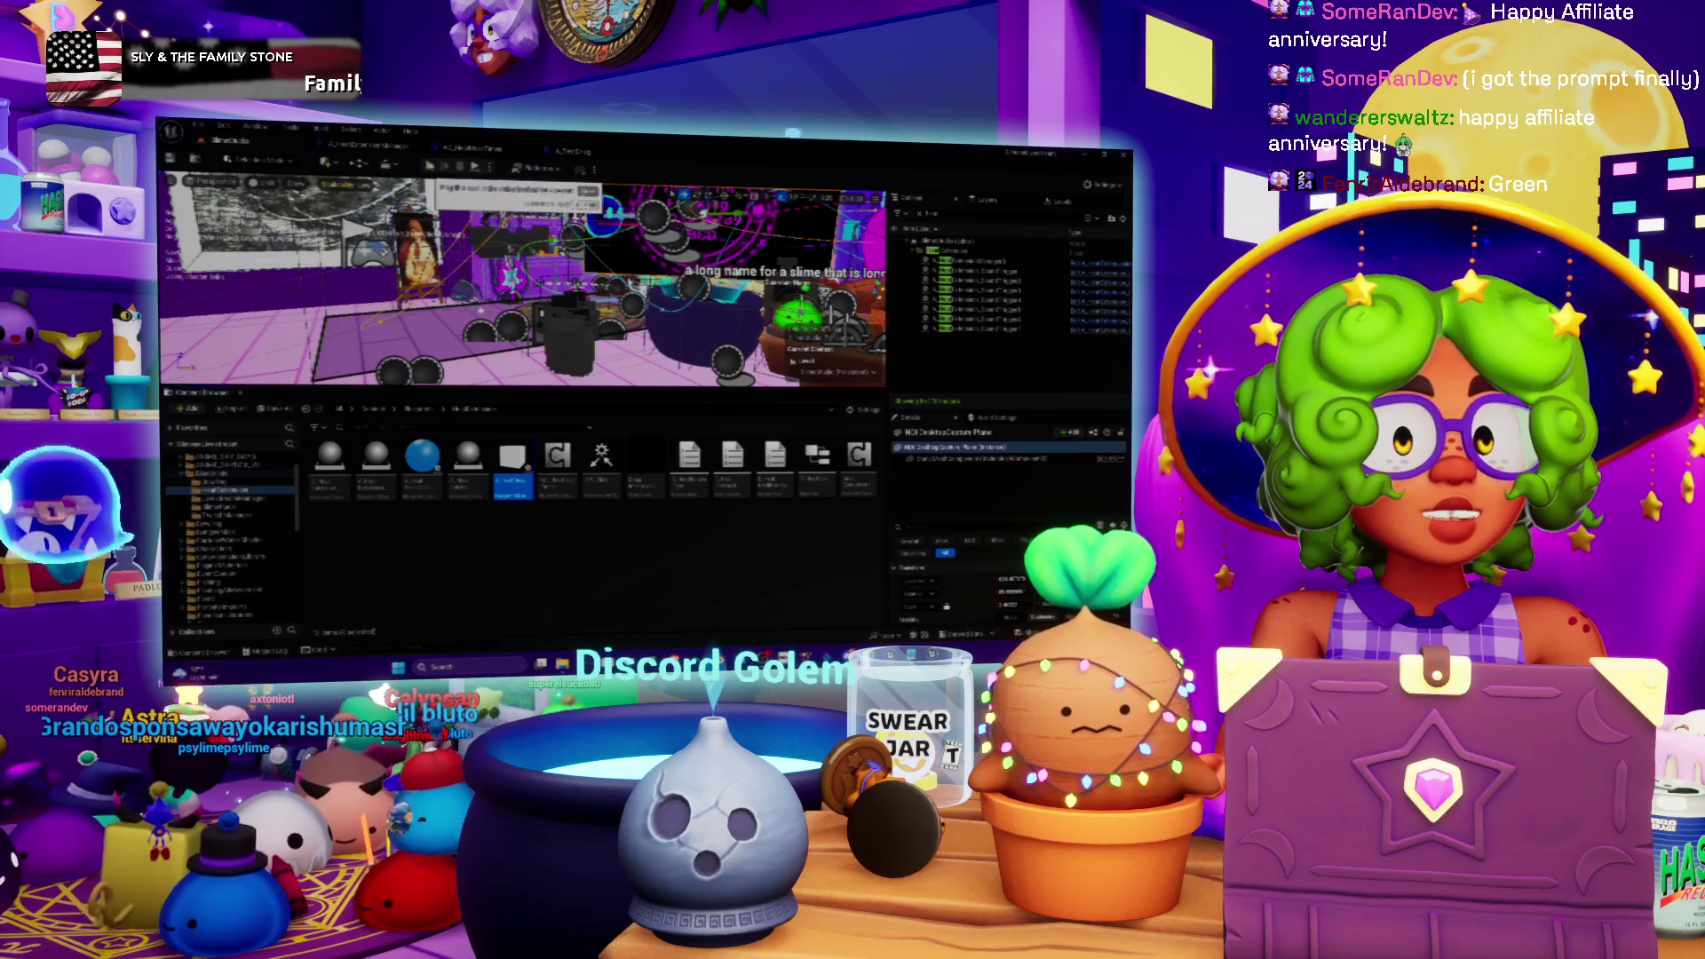
pyautogui.hotkey('alt', 'p')
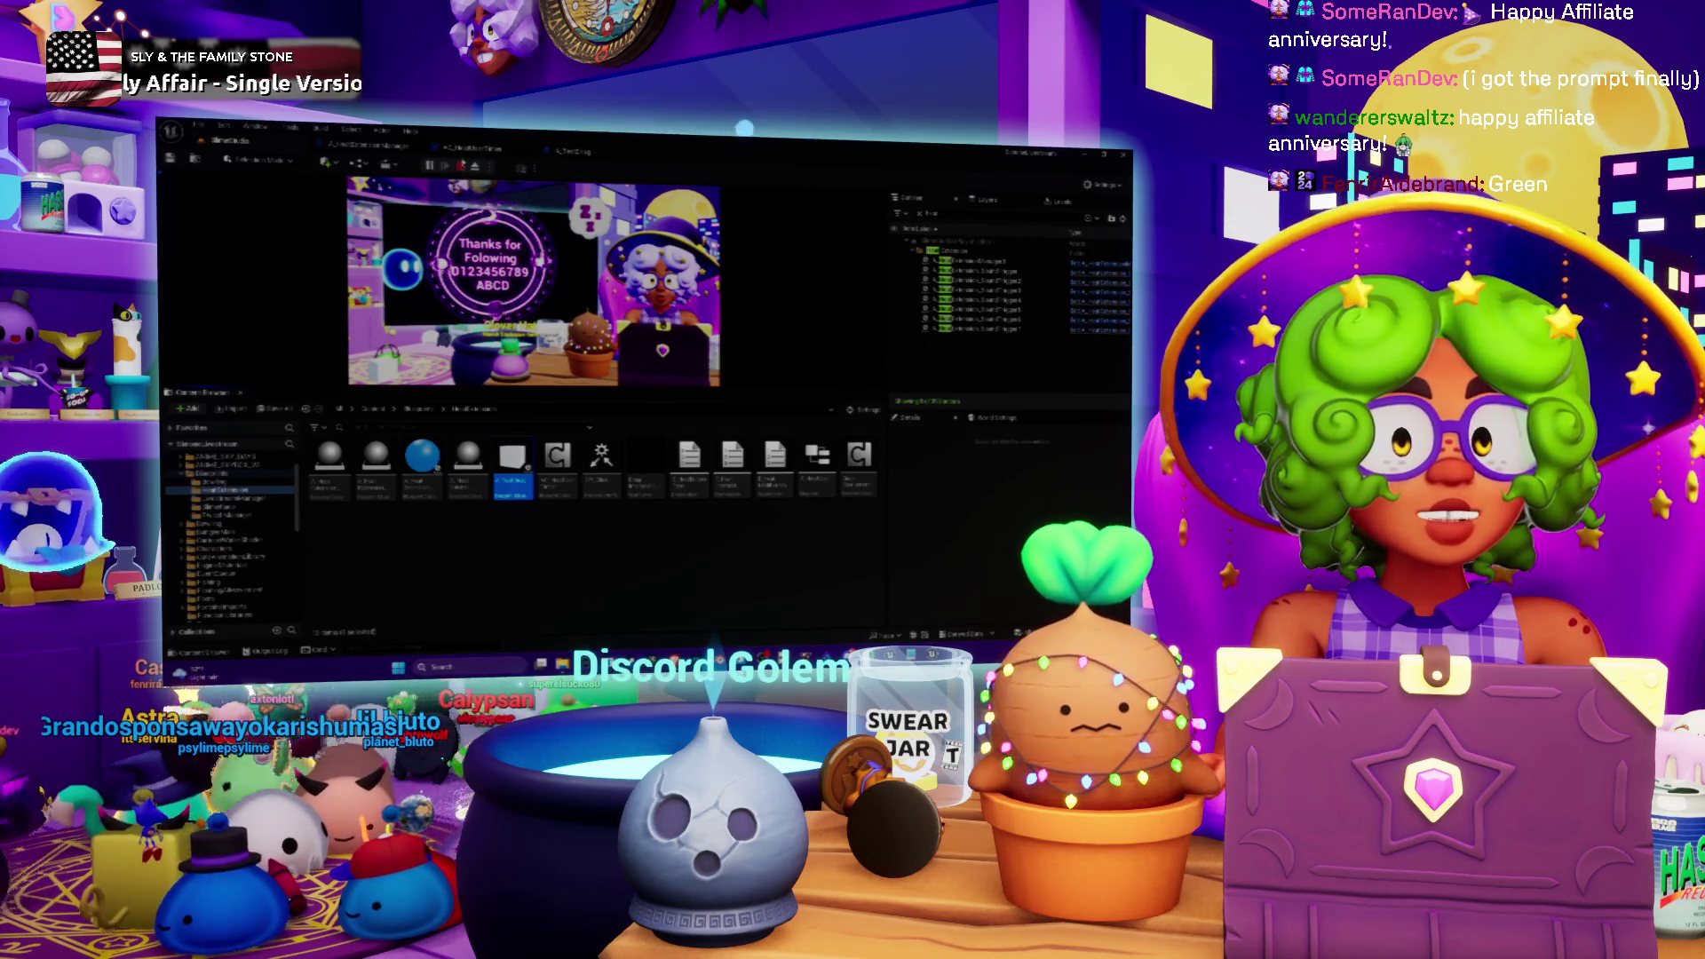
pyautogui.press('Escape')
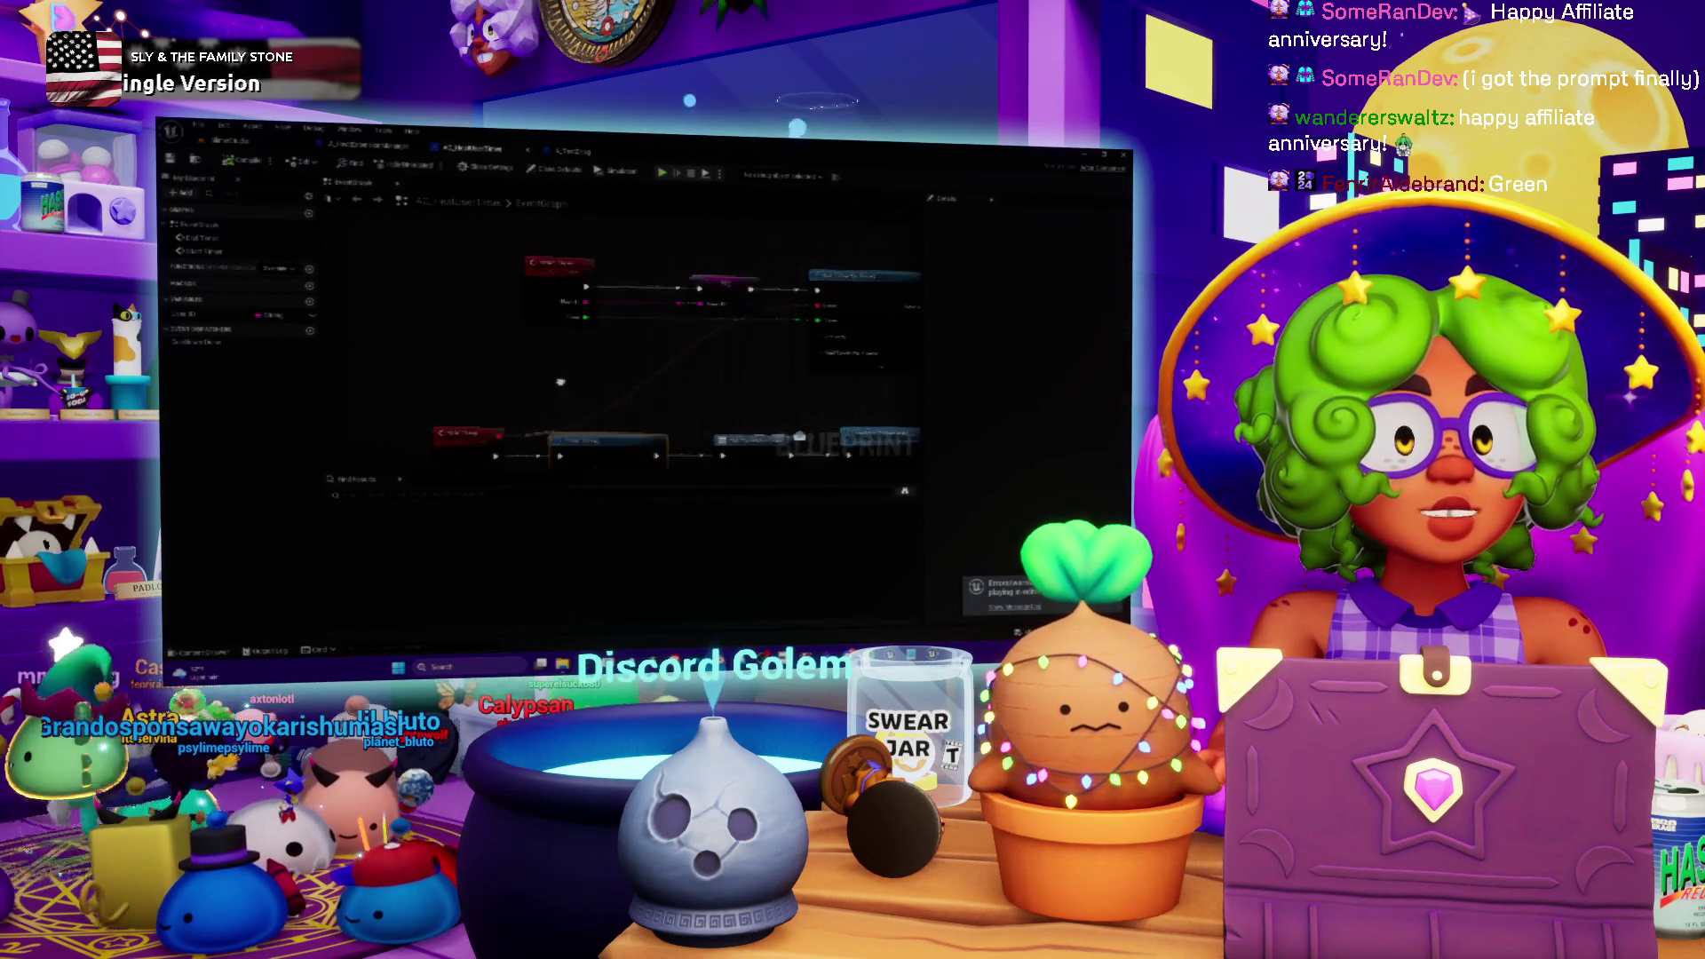
# - Return to the A_HeatExtensionManager EventGraph and pan around to review its Find and Add nodes
pyautogui.click(387, 149)
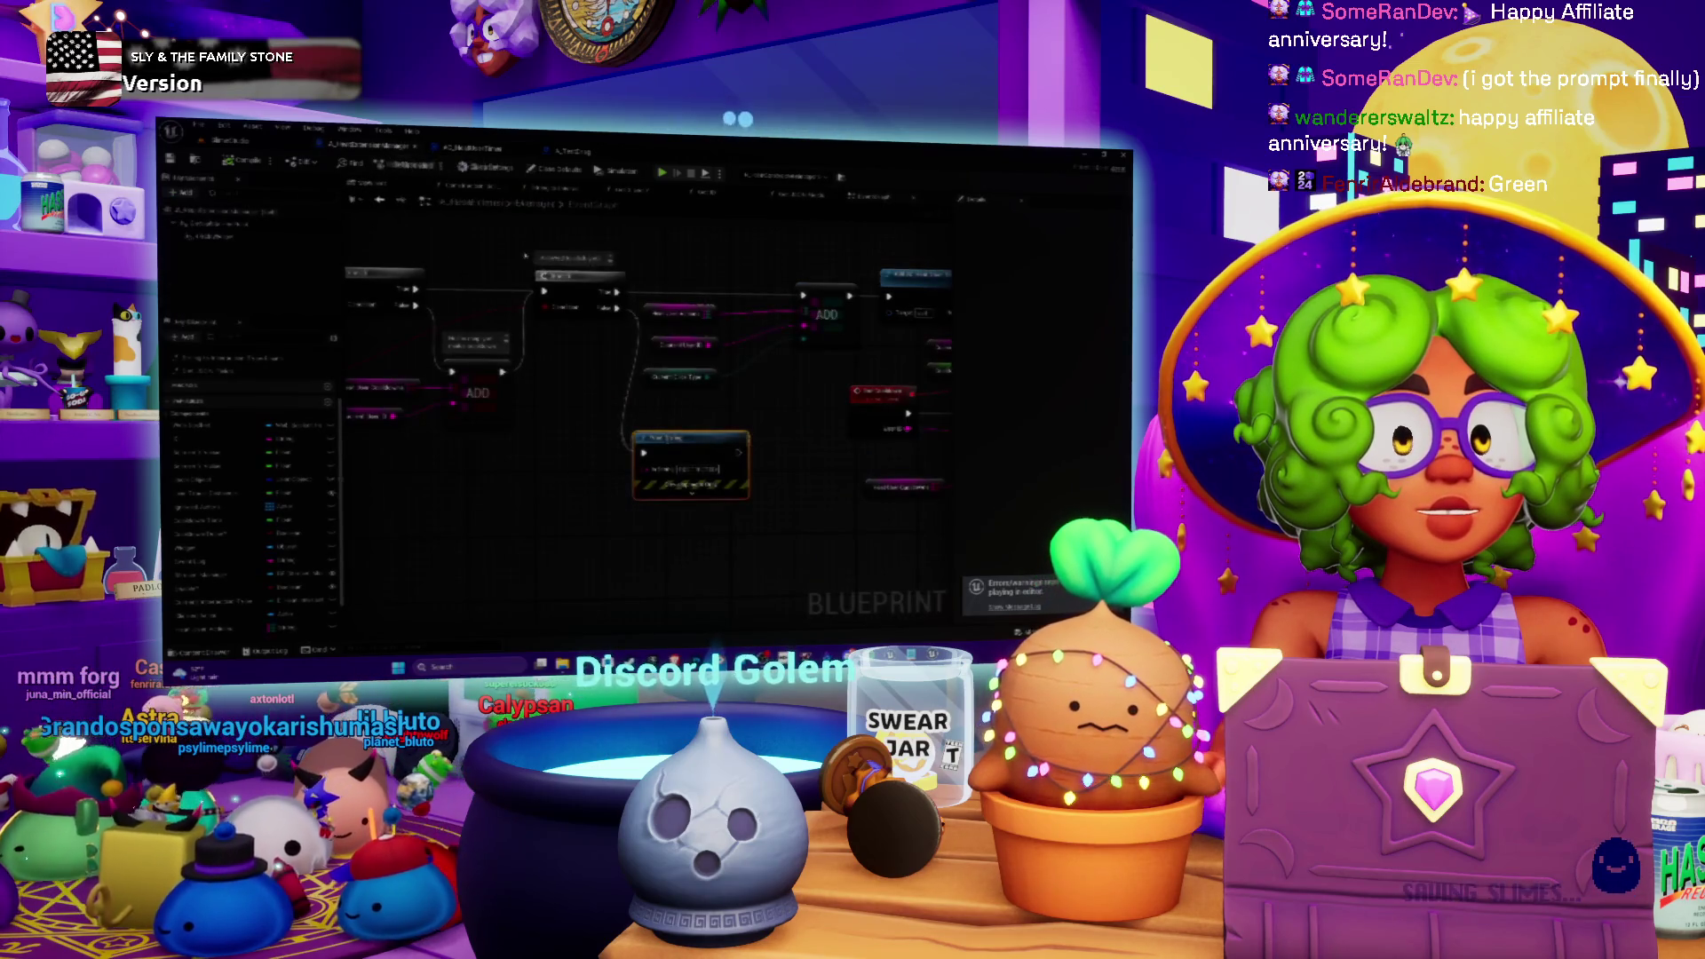
pyautogui.moveTo(551, 367)
pyautogui.mouseDown()
pyautogui.moveTo(690, 373)
pyautogui.moveTo(596, 405)
pyautogui.moveTo(655, 375)
pyautogui.moveTo(825, 384)
pyautogui.moveTo(720, 342)
pyautogui.moveTo(576, 405)
pyautogui.mouseUp()
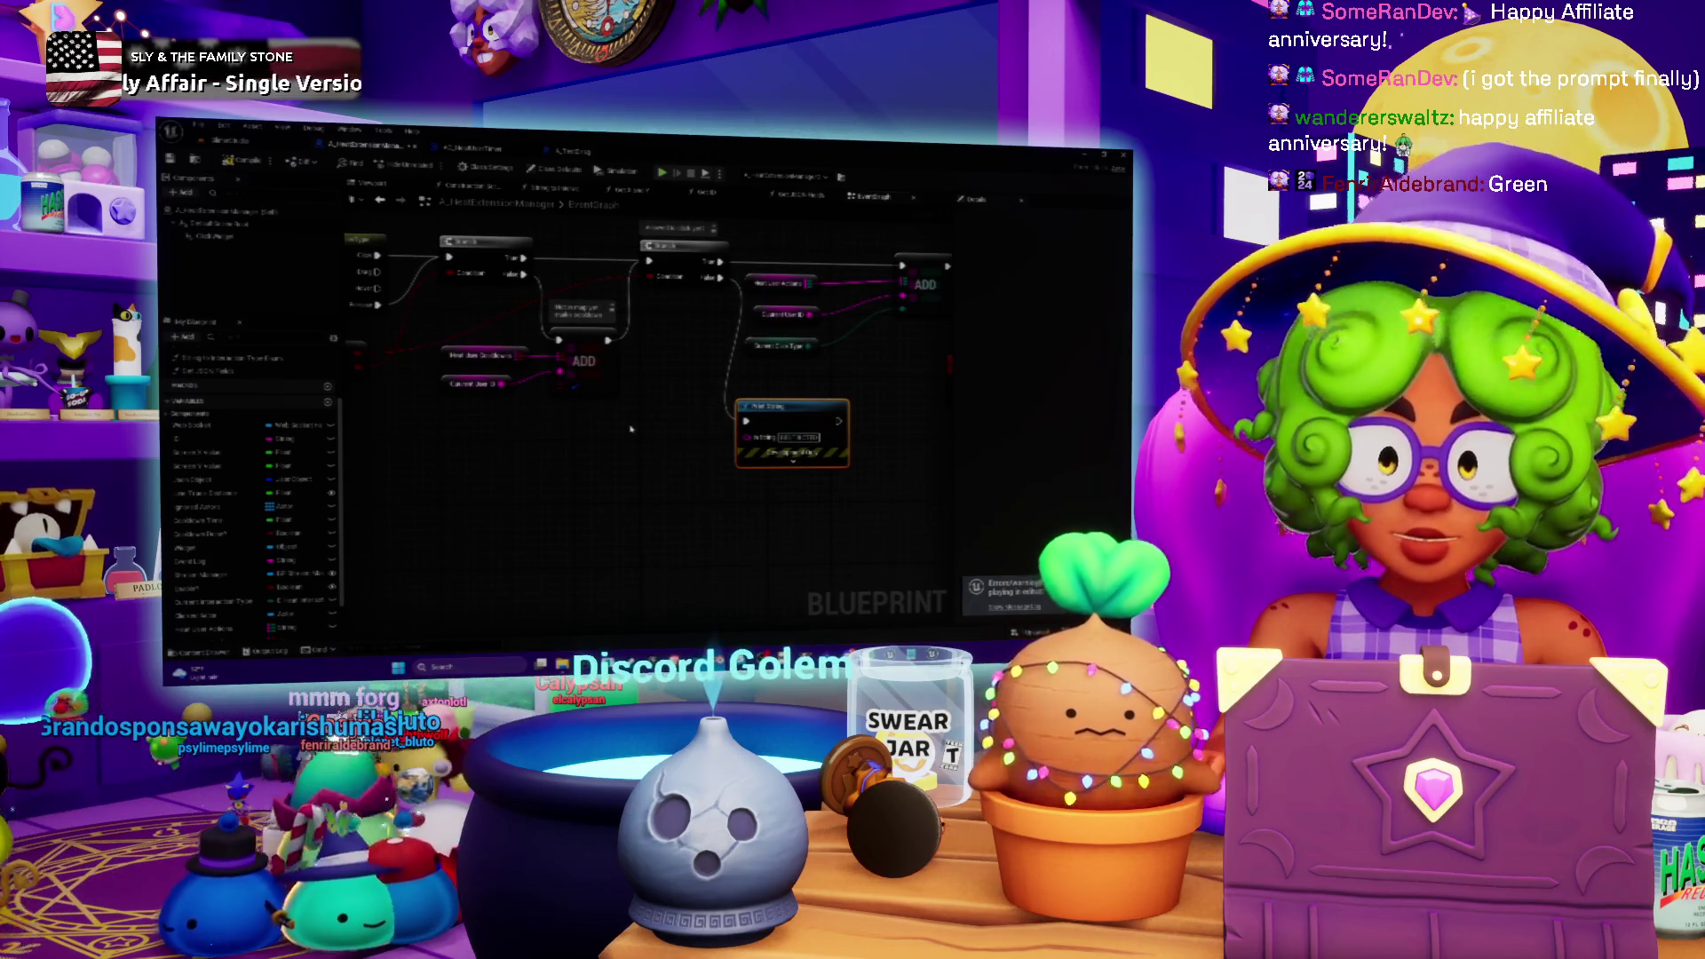
pyautogui.moveTo(630, 430)
pyautogui.mouseDown()
pyautogui.moveTo(553, 461)
pyautogui.moveTo(566, 465)
pyautogui.mouseUp()
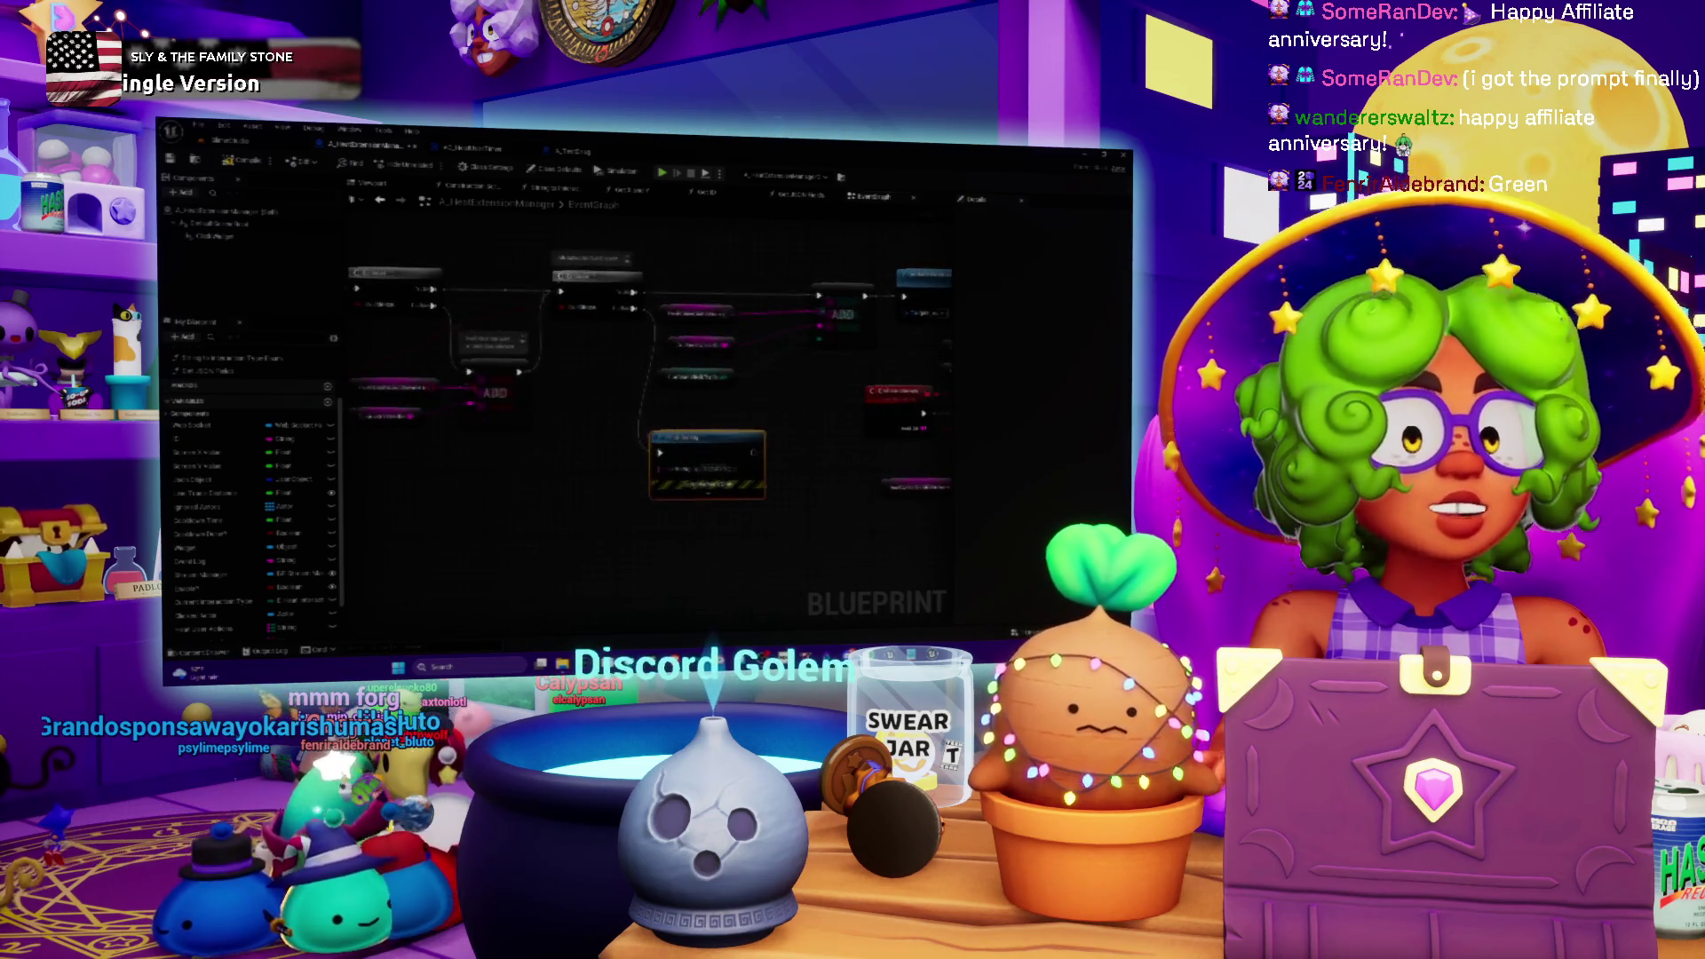
pyautogui.moveTo(672, 424)
pyautogui.mouseDown()
pyautogui.moveTo(684, 401)
pyautogui.moveTo(502, 358)
pyautogui.moveTo(605, 363)
pyautogui.moveTo(444, 365)
pyautogui.moveTo(761, 358)
pyautogui.mouseUp()
pyautogui.moveTo(562, 363); pyautogui.dragTo(621, 375)
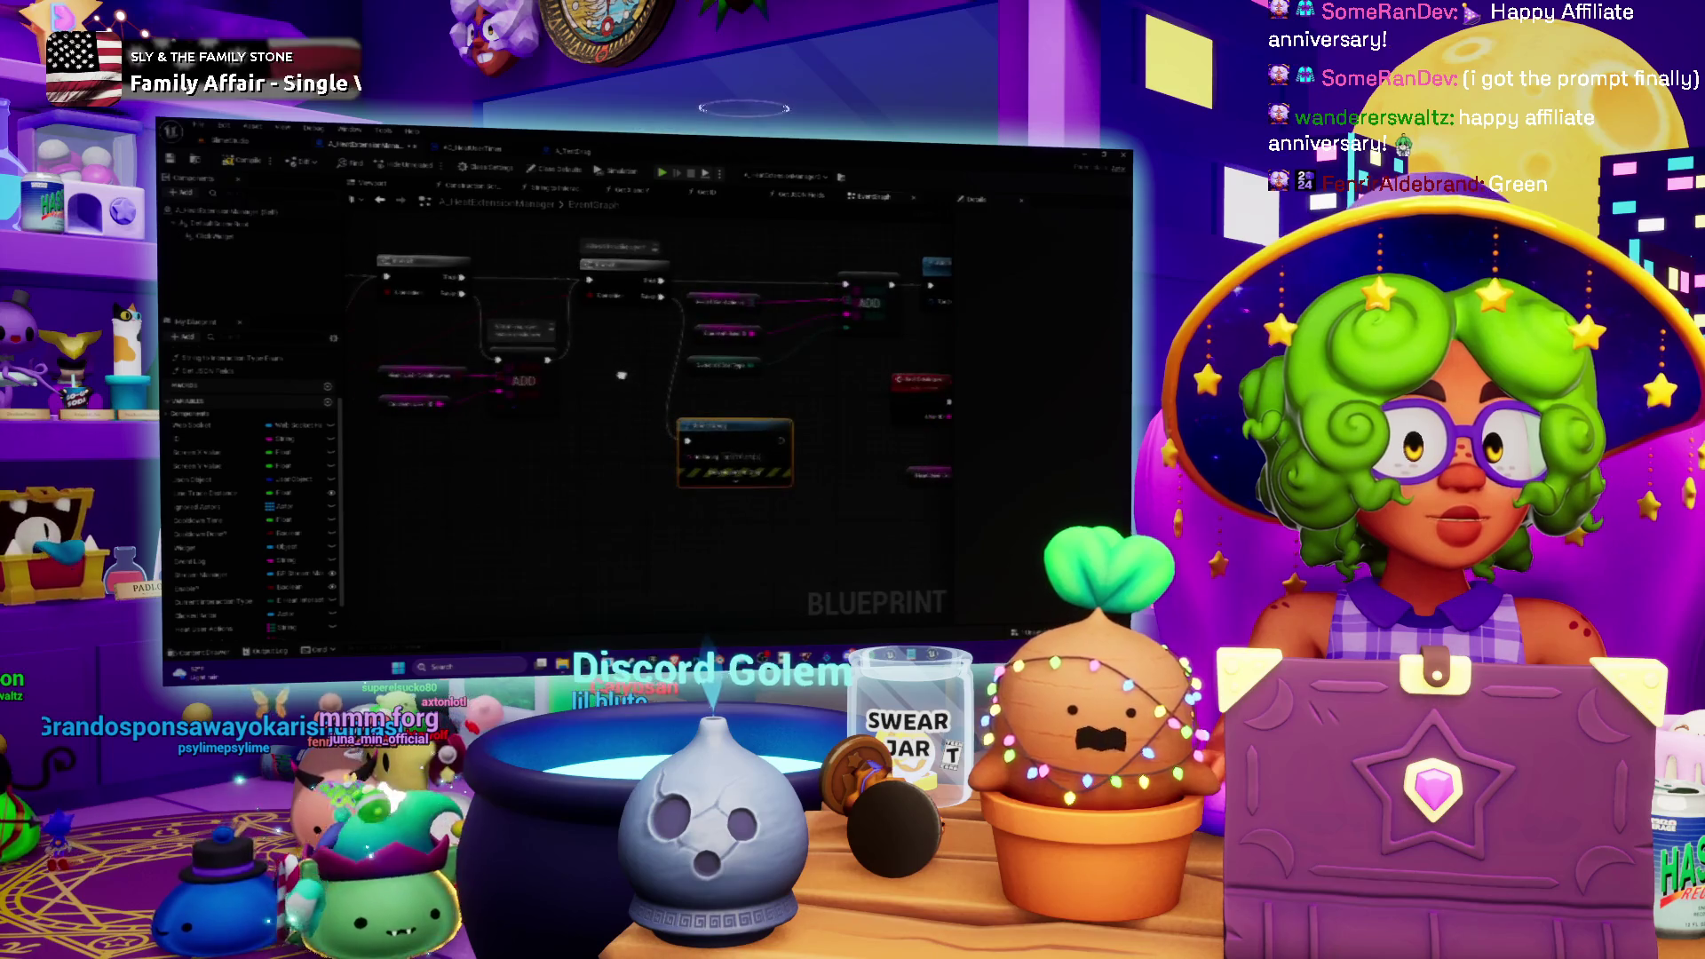
pyautogui.moveTo(575, 444)
pyautogui.mouseDown()
pyautogui.moveTo(592, 455)
pyautogui.moveTo(523, 434)
pyautogui.moveTo(618, 441)
pyautogui.mouseUp()
# - Select the ADD node with its two inputs, clear the selection, and paste a copy of the group
pyautogui.moveTo(531, 382); pyautogui.dragTo(412, 466)
pyautogui.moveTo(731, 252); pyautogui.dragTo(571, 287)
pyautogui.click(571, 287)
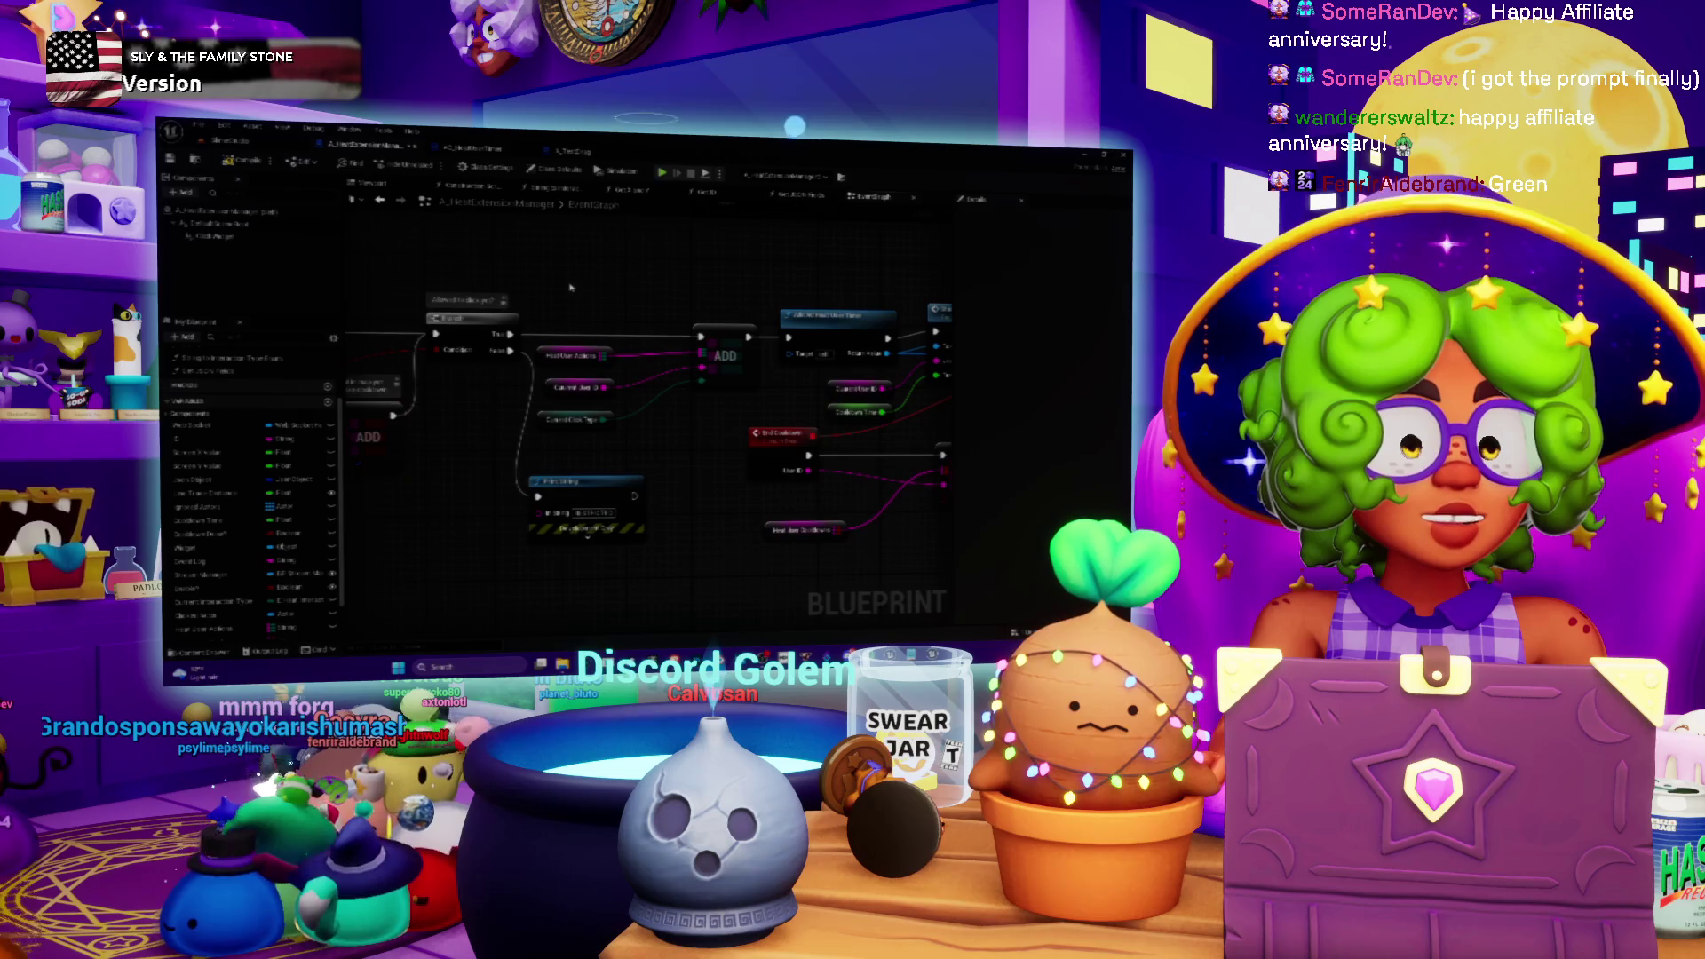
pyautogui.hotkey('ctrl', 'v')
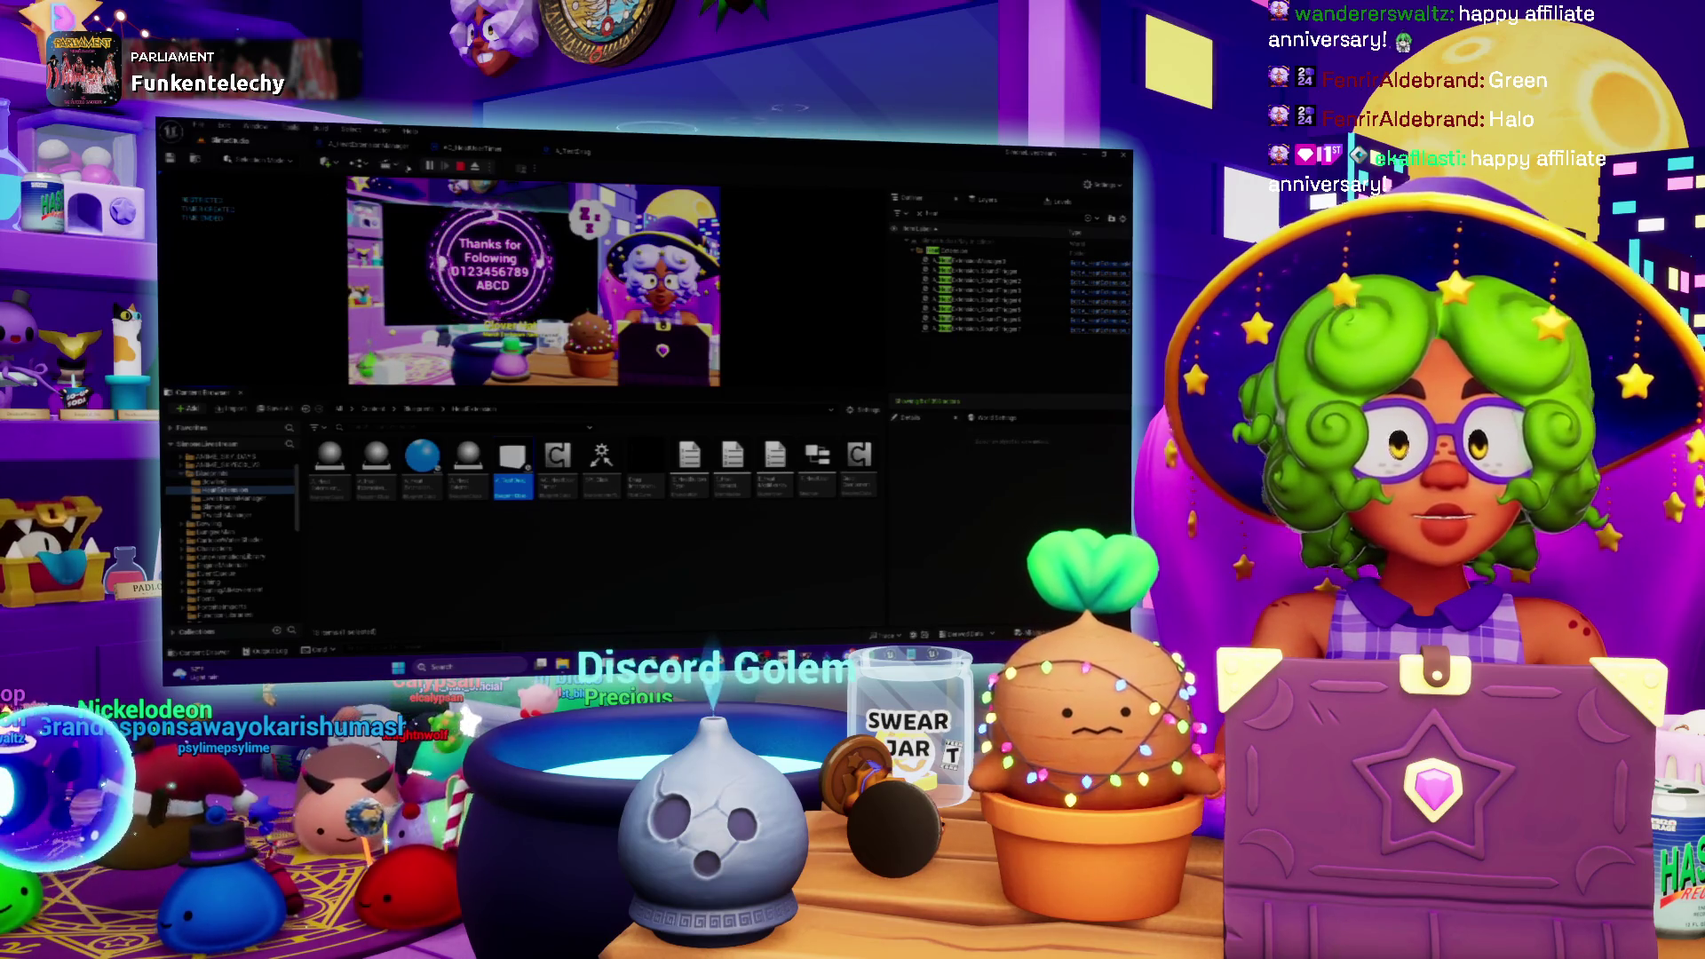
# - Stop the play-in-editor test and pause Parliament's "Funkentelechy" in Spotify's Chill Stream Tunes playlist
pyautogui.press('Escape')
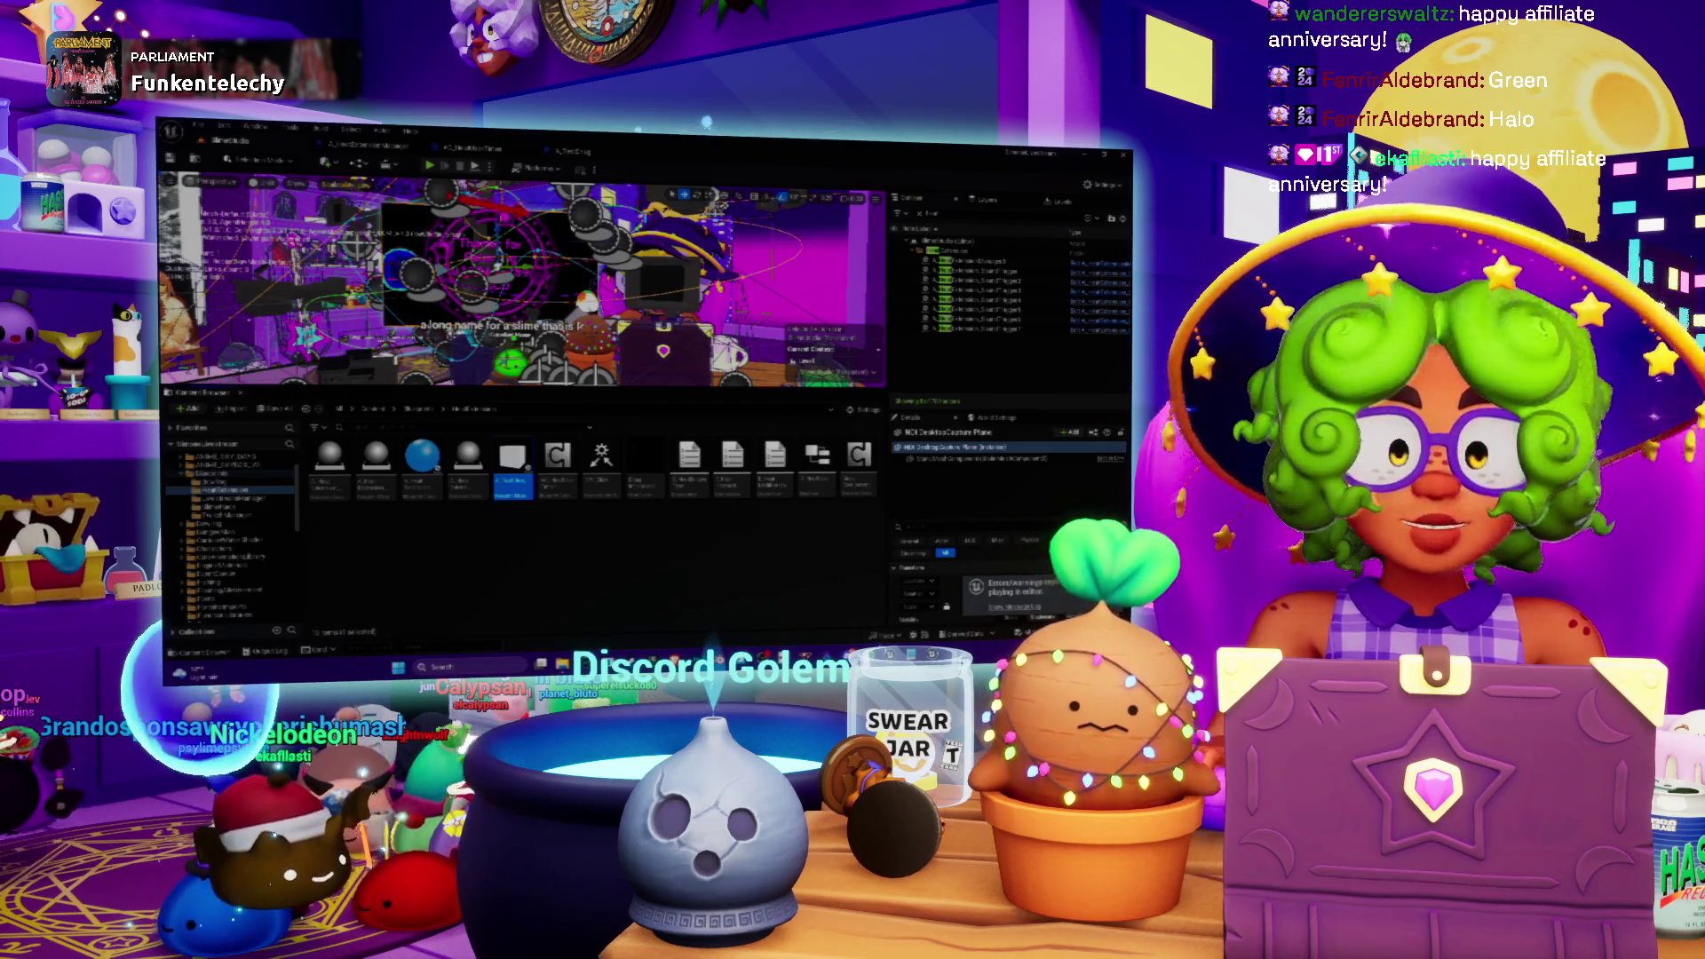
pyautogui.hotkey('alt', 'Tab')
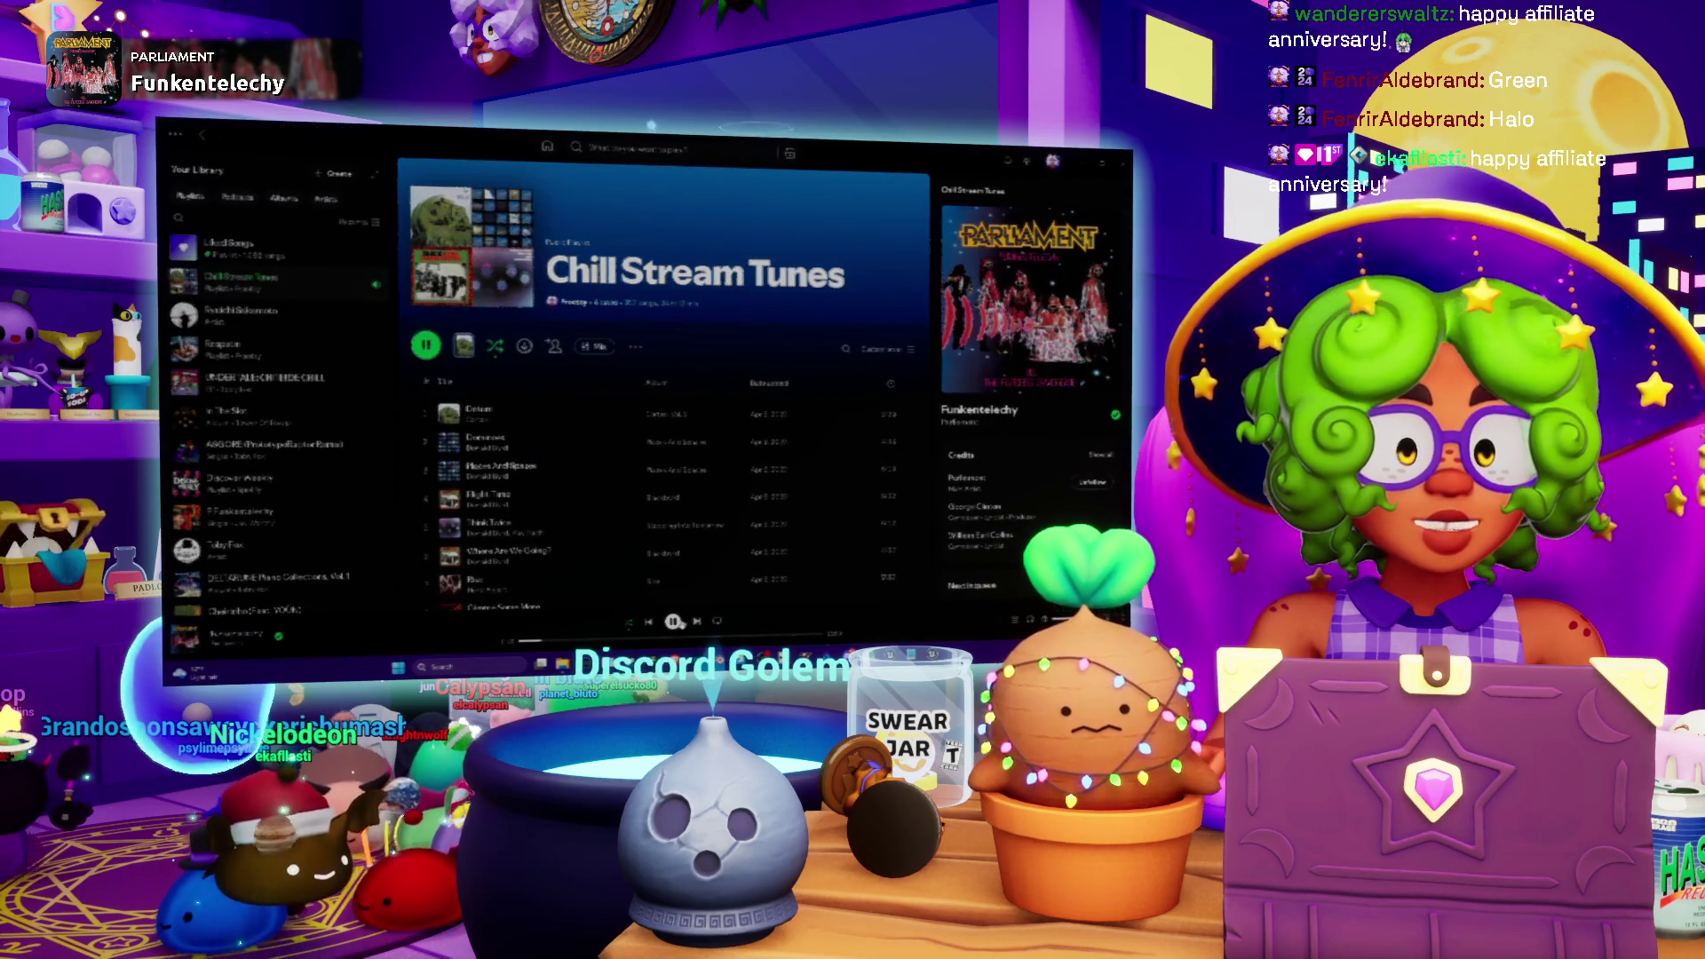
pyautogui.press('space')
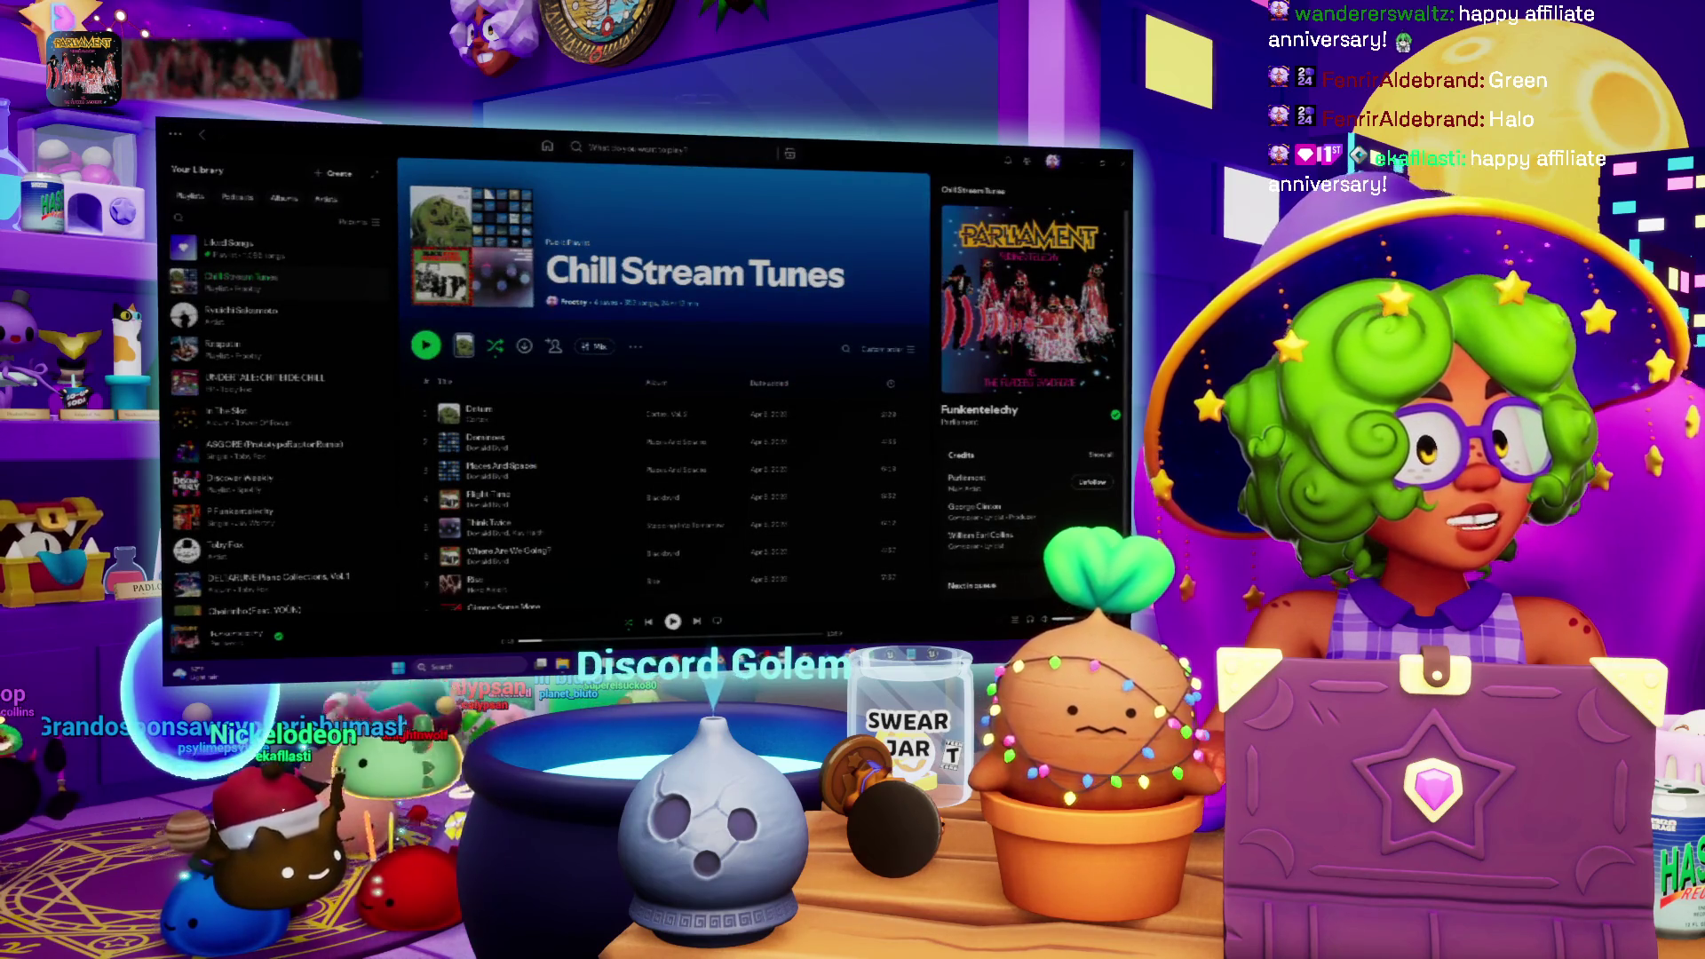